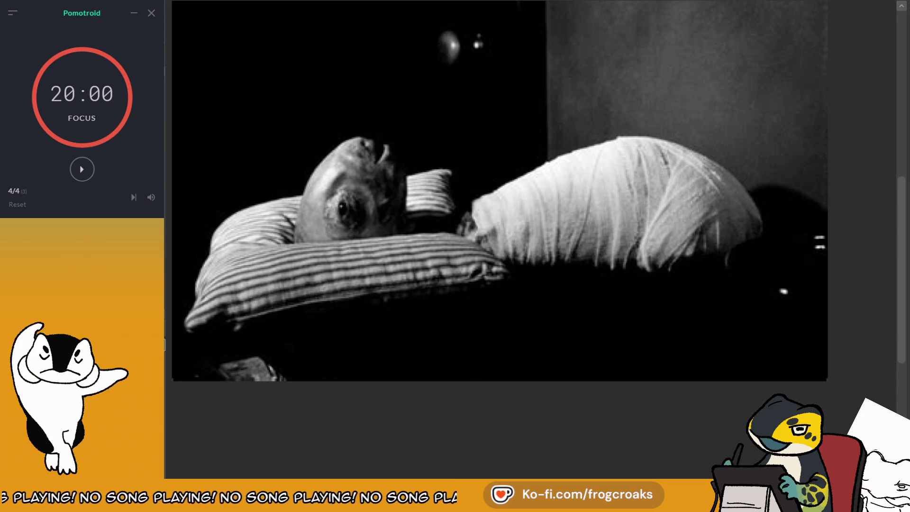
- Leave the black-and-white reference photo and return to the worm design sheet canvas
{"action": "key", "text": "ctrl+Tab"}
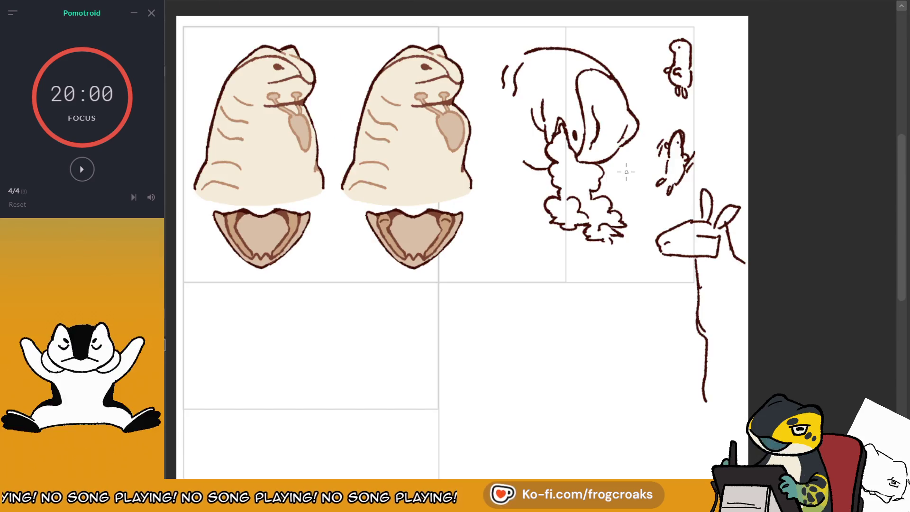
- Lasso and delete the small animal doodles and giraffe sketch at the right edge, keeping the cloud sketch
{"action": "scroll", "coordinate": [708, 35], "scroll_direction": "up", "scroll_amount": 2}
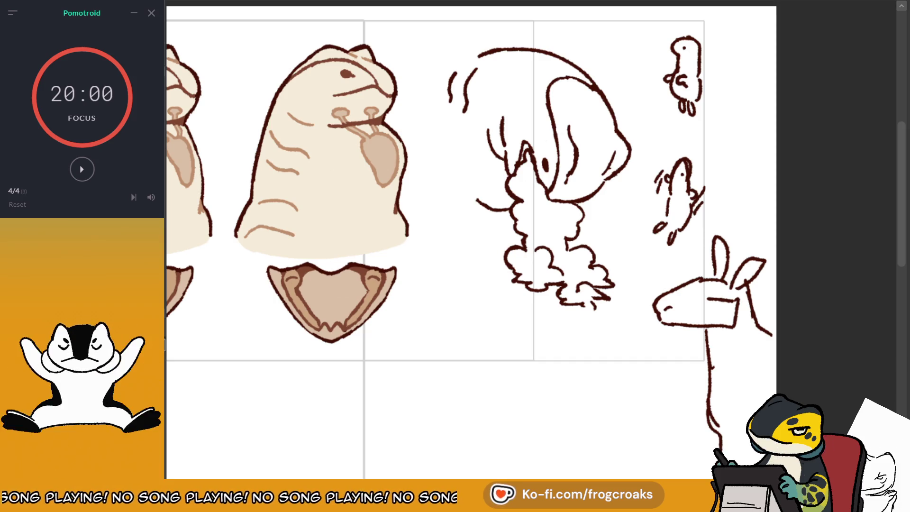
{"action": "key", "text": "ctrl+minus"}
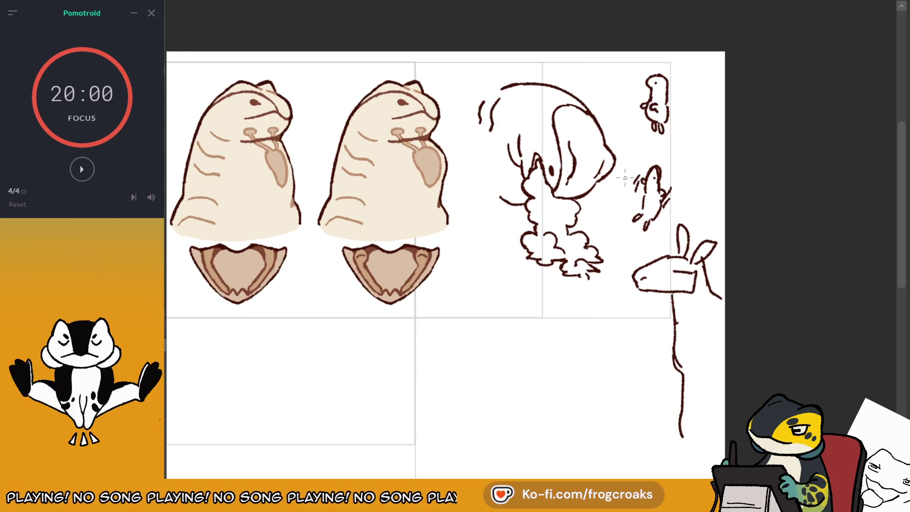
{"action": "left_click_drag", "start_coordinate": [625, 178], "coordinate": [609, 157]}
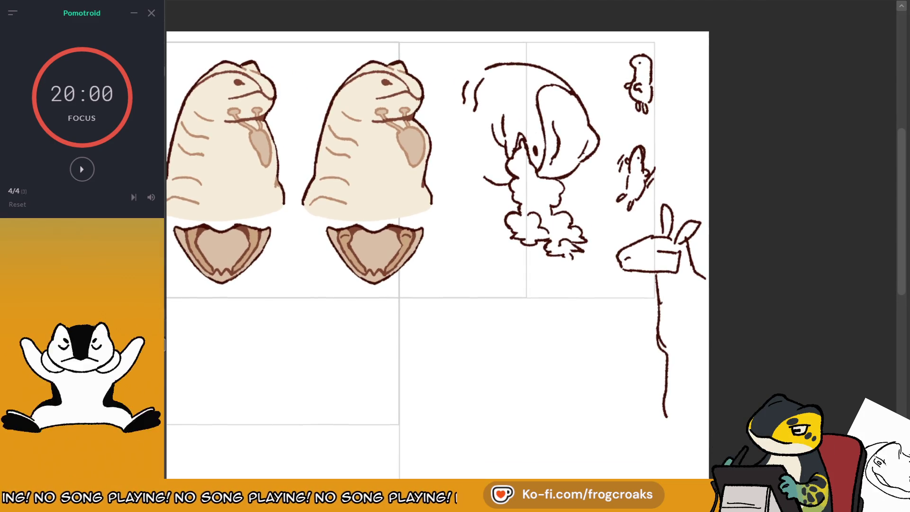
{"action": "mouse_move", "coordinate": [615, 36]}
{"action": "left_mouse_down"}
{"action": "mouse_move", "coordinate": [605, 181]}
{"action": "mouse_move", "coordinate": [688, 467]}
{"action": "mouse_move", "coordinate": [696, 62]}
{"action": "mouse_move", "coordinate": [683, 29]}
{"action": "left_mouse_up"}
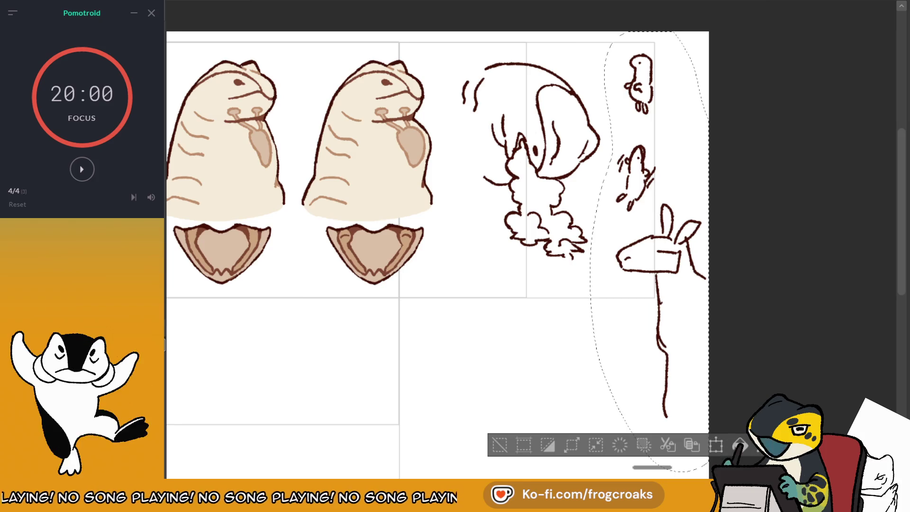
{"action": "left_click", "coordinate": [499, 445]}
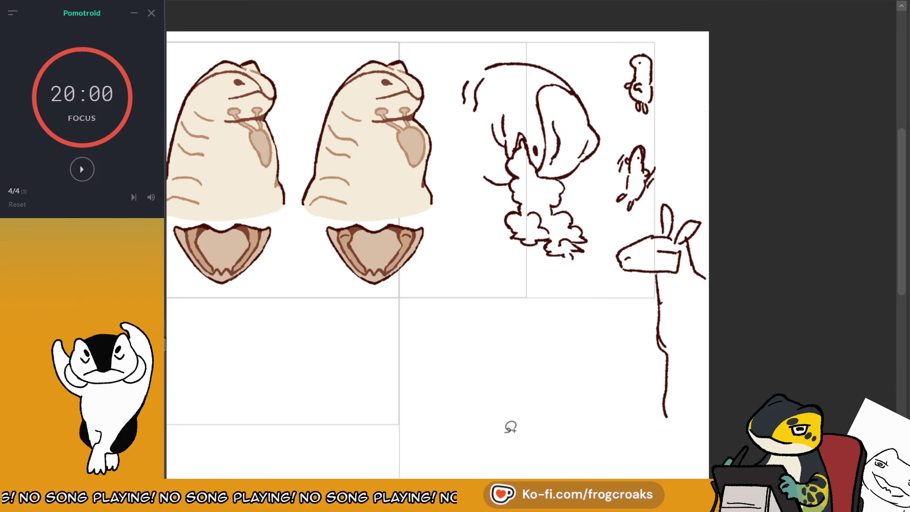
{"action": "key", "text": "Delete"}
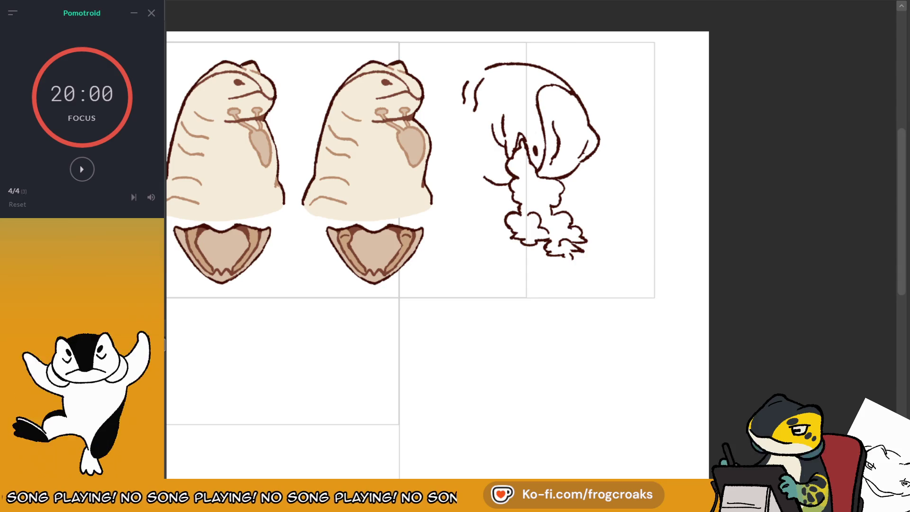
{"action": "key", "text": "Delete"}
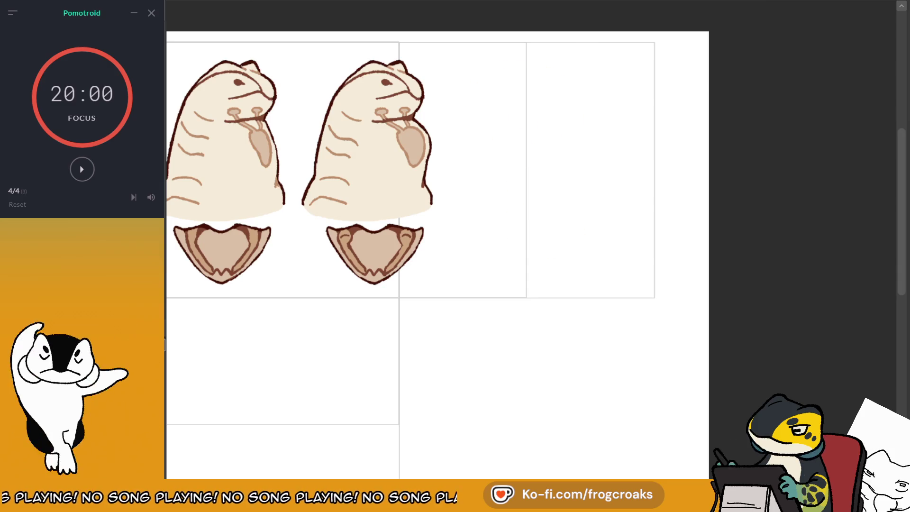
{"action": "key", "text": "ctrl+z"}
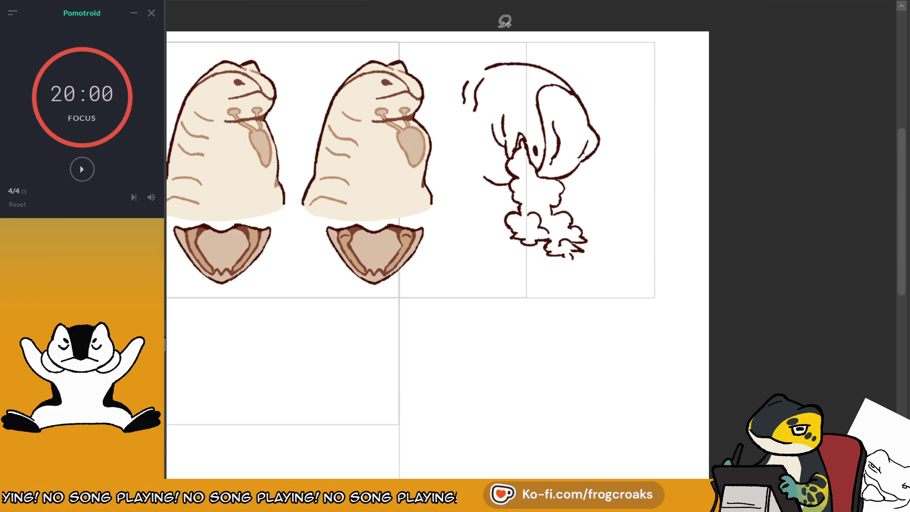
- Draw a short stroke at the cloud sketch's lower left, redrawing it after an undo
{"action": "scroll", "coordinate": [423, 47], "scroll_direction": "up", "scroll_amount": 1}
{"action": "scroll", "coordinate": [422, 48], "scroll_direction": "down", "scroll_amount": 2}
{"action": "scroll", "coordinate": [386, 96], "scroll_direction": "up", "scroll_amount": 2}
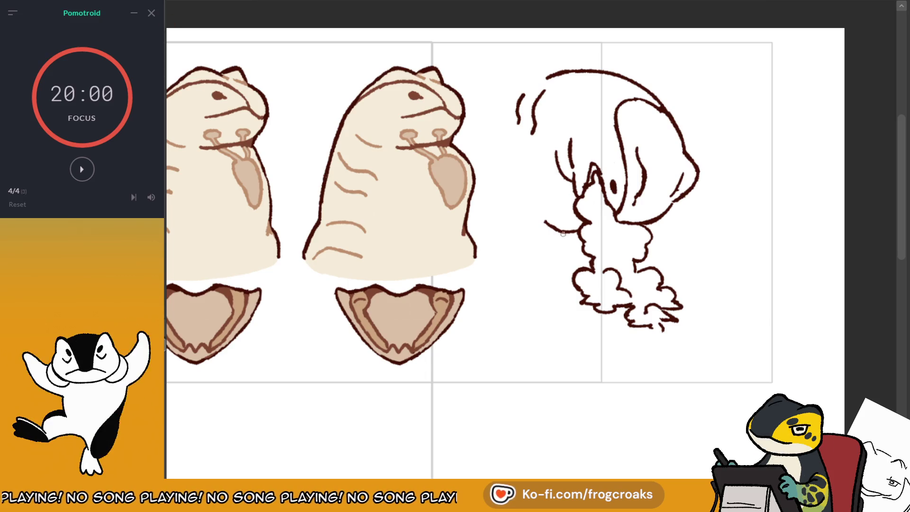
{"action": "left_click_drag", "start_coordinate": [576, 231], "coordinate": [546, 236]}
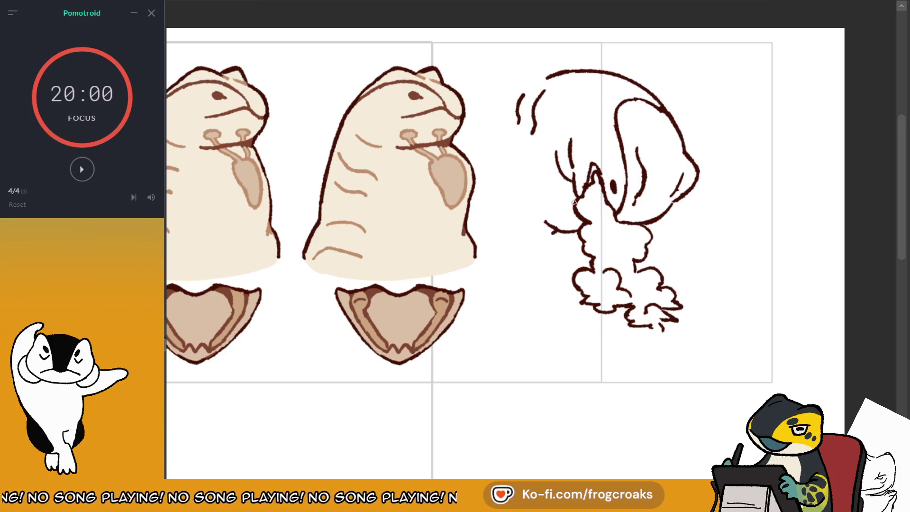
{"action": "left_click_drag", "start_coordinate": [574, 202], "coordinate": [631, 217]}
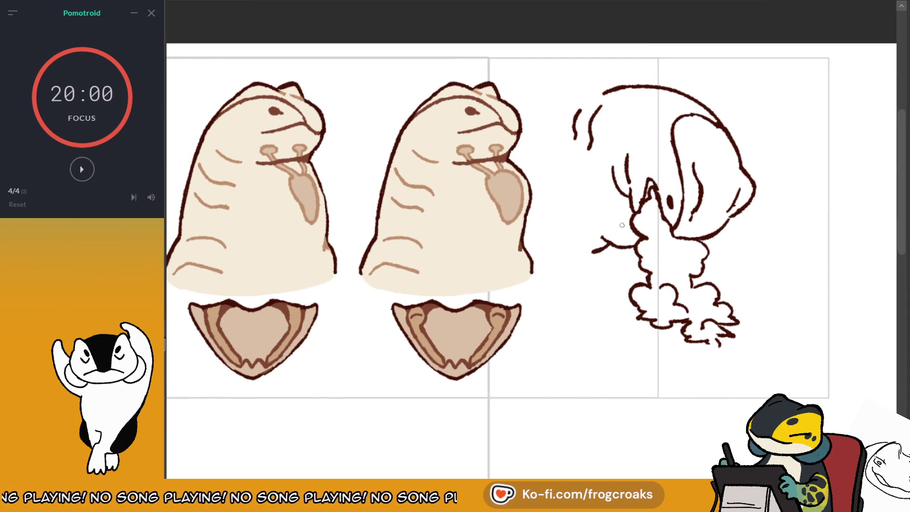
{"action": "key", "text": "ctrl+z"}
{"action": "left_click_drag", "start_coordinate": [596, 247], "coordinate": [609, 238]}
{"action": "key", "text": "ctrl+z"}
{"action": "key", "text": "ctrl+z"}
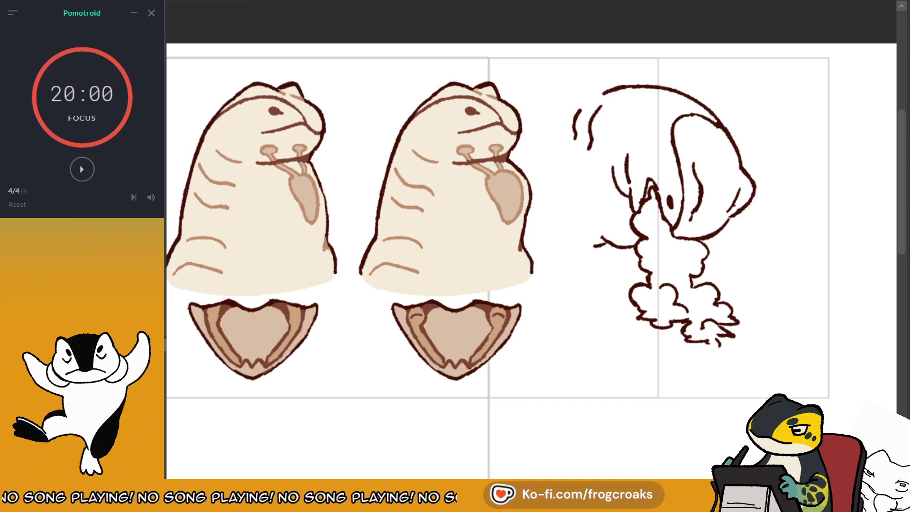
- Add a small bump along the bottom of the cloud sketch
{"action": "left_click", "coordinate": [93, 167]}
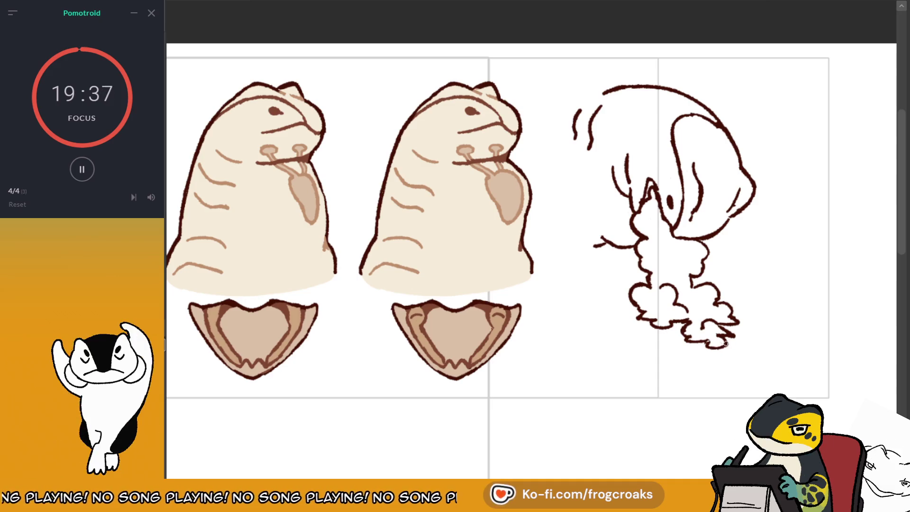
{"action": "left_click_drag", "start_coordinate": [708, 343], "coordinate": [712, 340]}
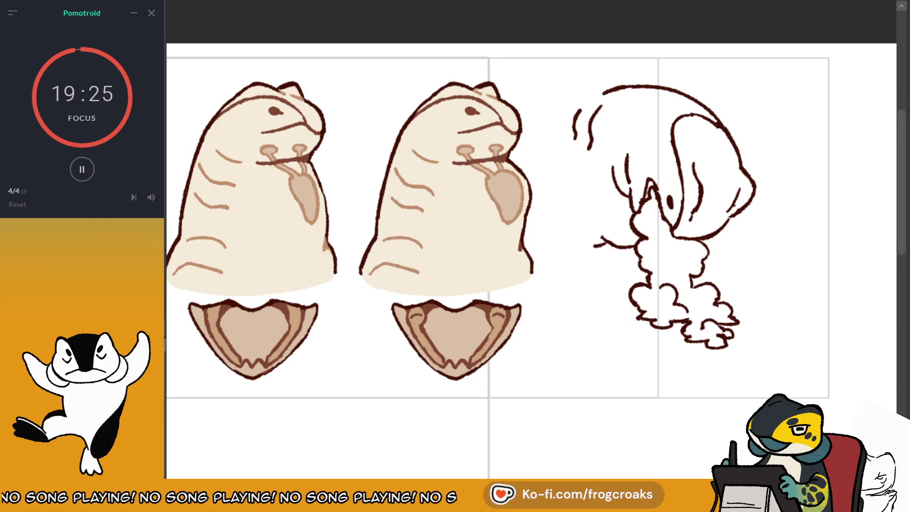
{"action": "scroll", "coordinate": [536, 255], "scroll_direction": "down", "scroll_amount": 1}
{"action": "mouse_move", "coordinate": [536, 255]}
{"action": "left_mouse_down"}
{"action": "mouse_move", "coordinate": [459, 269]}
{"action": "mouse_move", "coordinate": [495, 281]}
{"action": "left_mouse_up"}
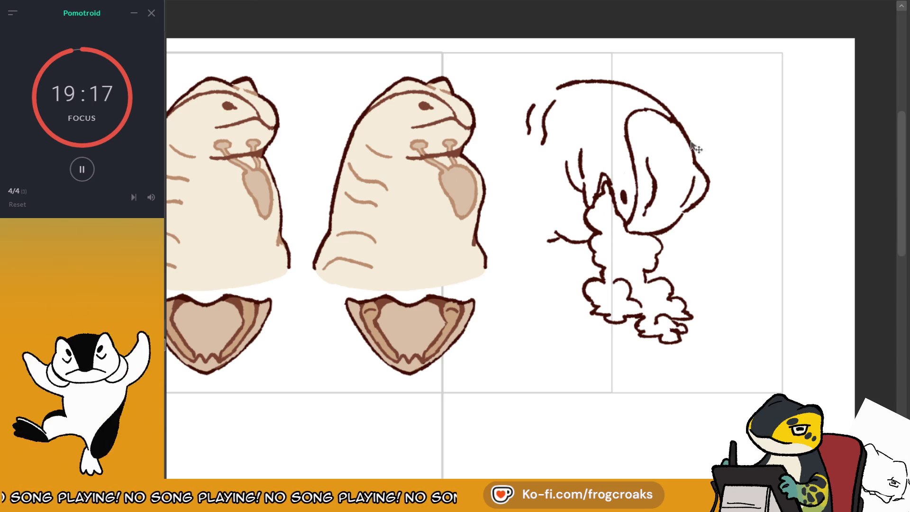
- Move the cloud-and-hair sketch right and redraw its lower-right lobe
{"action": "mouse_move", "coordinate": [706, 168]}
{"action": "left_mouse_down"}
{"action": "mouse_move", "coordinate": [748, 187]}
{"action": "mouse_move", "coordinate": [761, 181]}
{"action": "left_mouse_up"}
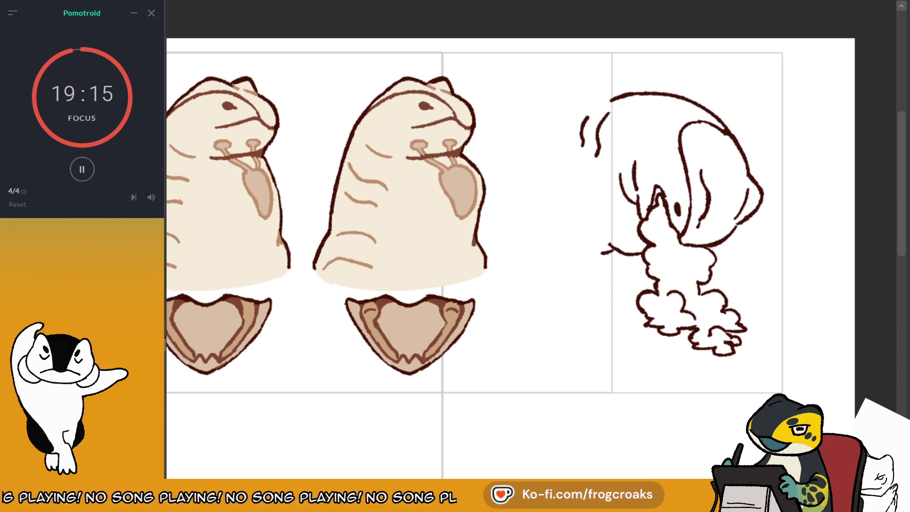
{"action": "left_click_drag", "start_coordinate": [732, 349], "coordinate": [725, 357]}
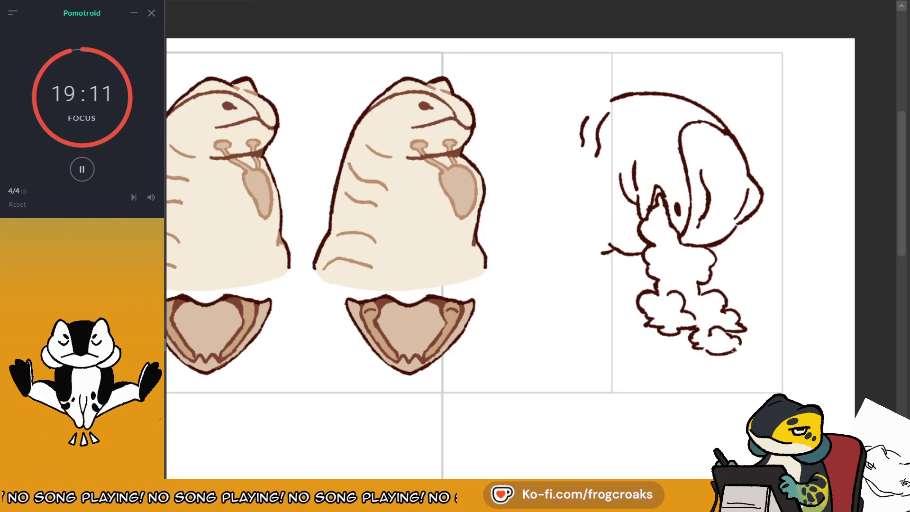
{"action": "left_click_drag", "start_coordinate": [740, 344], "coordinate": [708, 354]}
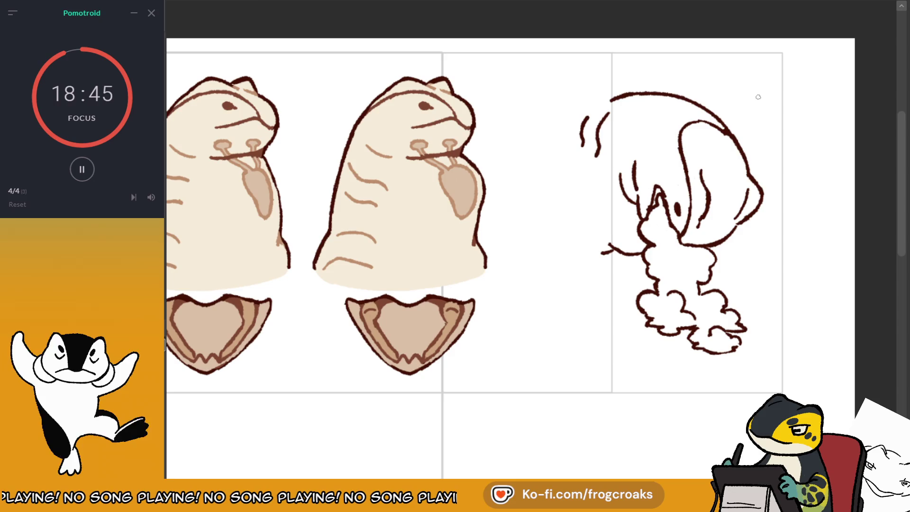
- Erase and redraw the bottom cloud-puff lines of the sketch
{"action": "mouse_move", "coordinate": [521, 237]}
{"action": "left_mouse_down"}
{"action": "mouse_move", "coordinate": [469, 242]}
{"action": "mouse_move", "coordinate": [485, 242]}
{"action": "left_mouse_up"}
{"action": "mouse_move", "coordinate": [683, 341]}
{"action": "left_mouse_down"}
{"action": "mouse_move", "coordinate": [671, 350]}
{"action": "mouse_move", "coordinate": [692, 356]}
{"action": "left_mouse_up"}
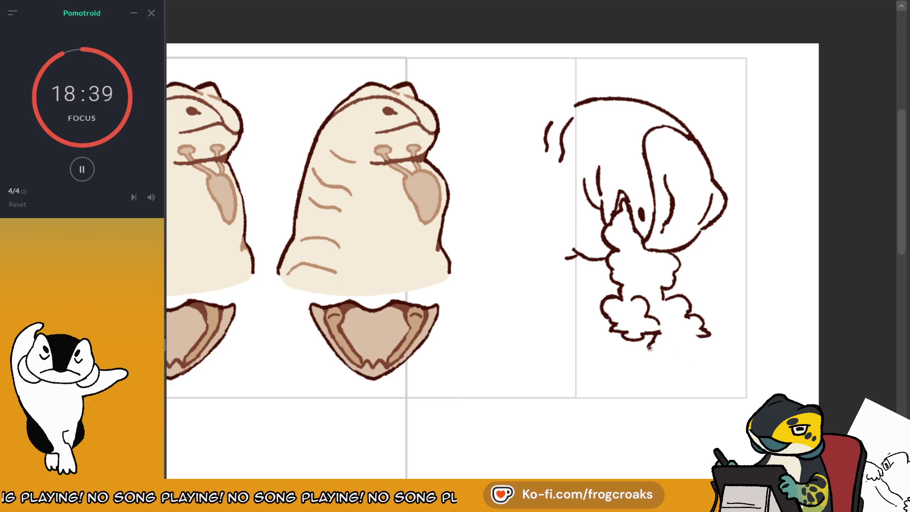
{"action": "mouse_move", "coordinate": [654, 333]}
{"action": "left_mouse_down"}
{"action": "mouse_move", "coordinate": [689, 351]}
{"action": "mouse_move", "coordinate": [683, 363]}
{"action": "left_mouse_up"}
{"action": "key", "text": "e"}
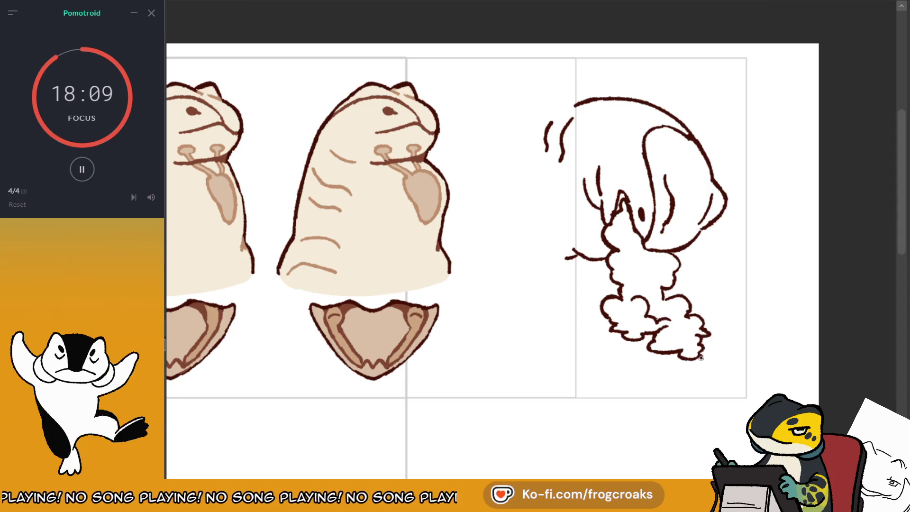
{"action": "scroll", "coordinate": [542, 220], "scroll_direction": "down", "scroll_amount": 4}
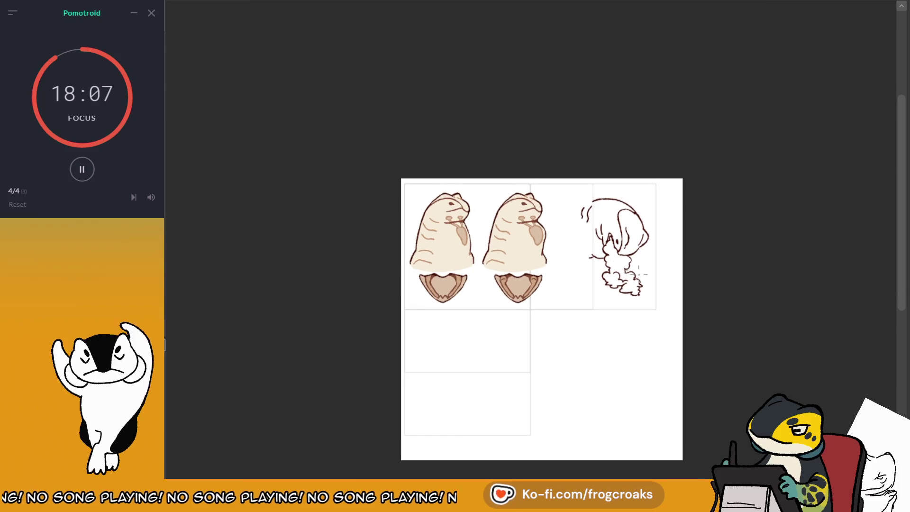
- In a mirrored view, erase and redraw the cloud's bottom stroke, then unflip and trim the outline
{"action": "key", "text": "m"}
{"action": "scroll", "coordinate": [325, 376], "scroll_direction": "up", "scroll_amount": 5}
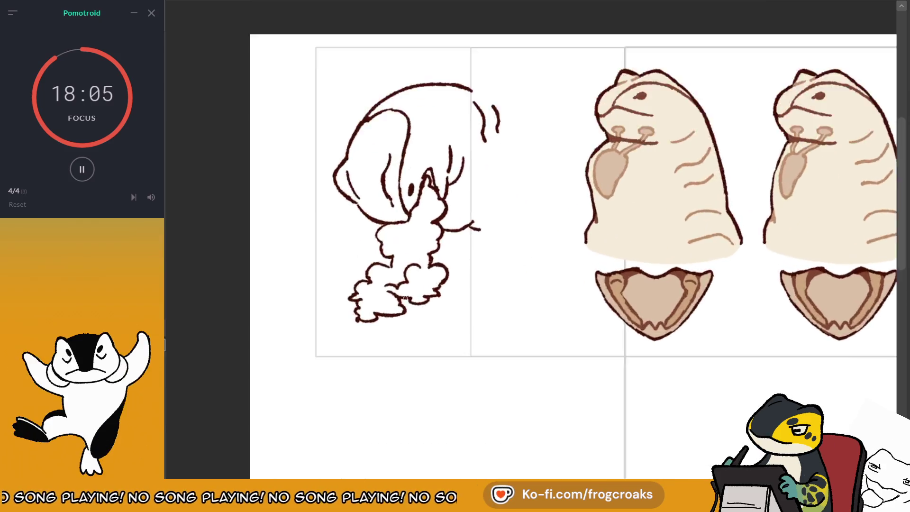
{"action": "key", "text": "e"}
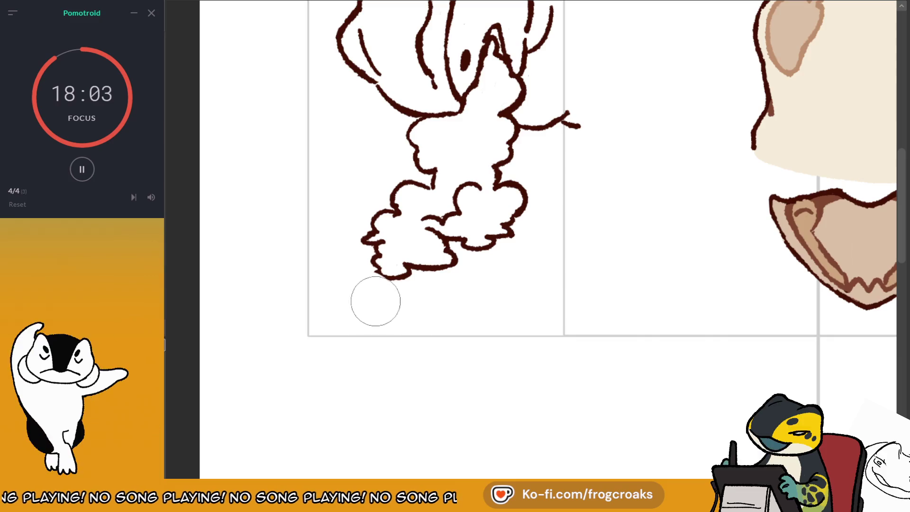
{"action": "left_click_drag", "start_coordinate": [412, 268], "coordinate": [442, 274]}
{"action": "key", "text": "b"}
{"action": "mouse_move", "coordinate": [446, 234]}
{"action": "left_mouse_down"}
{"action": "mouse_move", "coordinate": [450, 244]}
{"action": "mouse_move", "coordinate": [434, 265]}
{"action": "mouse_move", "coordinate": [411, 265]}
{"action": "left_mouse_up"}
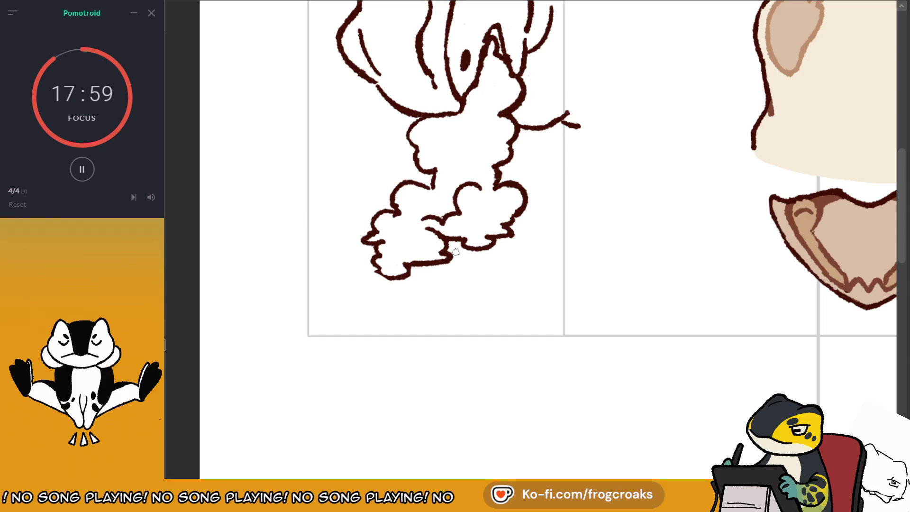
{"action": "key", "text": "m"}
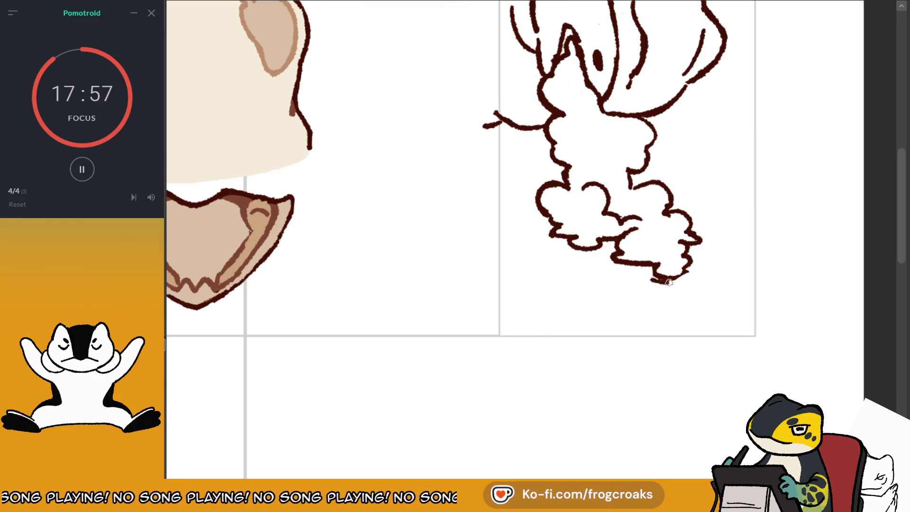
{"action": "mouse_move", "coordinate": [661, 278]}
{"action": "left_mouse_down"}
{"action": "mouse_move", "coordinate": [681, 285]}
{"action": "mouse_move", "coordinate": [673, 278]}
{"action": "mouse_move", "coordinate": [682, 269]}
{"action": "mouse_move", "coordinate": [660, 273]}
{"action": "left_mouse_up"}
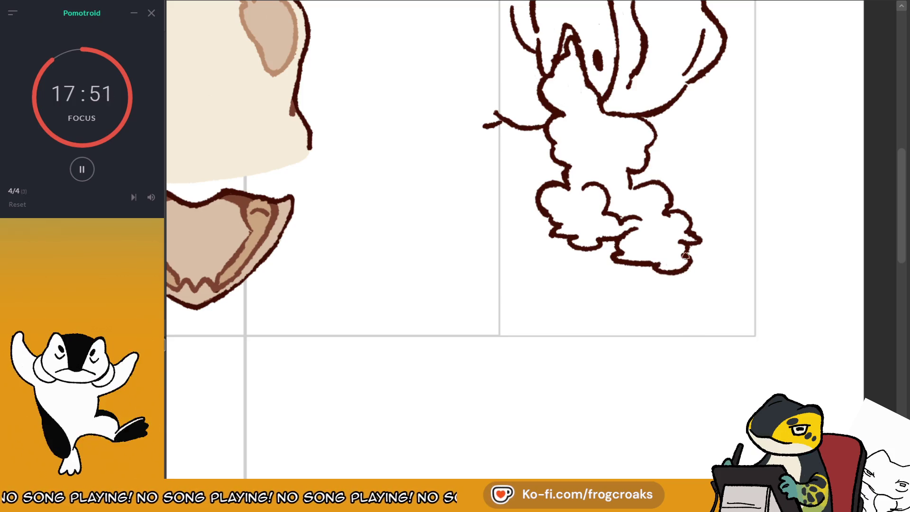
{"action": "scroll", "coordinate": [682, 269], "scroll_direction": "down", "scroll_amount": 5}
{"action": "scroll", "coordinate": [711, 191], "scroll_direction": "up", "scroll_amount": 3}
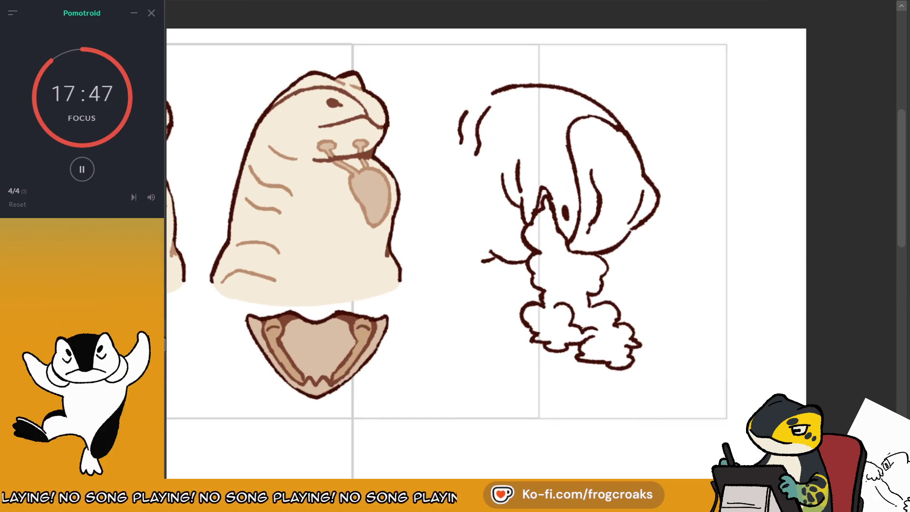
- Nudge the cloud sketch left and redraw the third head's top arc as a darker continuous line
{"action": "scroll", "coordinate": [521, 237], "scroll_direction": "left", "scroll_amount": 3}
{"action": "mouse_move", "coordinate": [774, 196]}
{"action": "left_mouse_down"}
{"action": "mouse_move", "coordinate": [757, 203]}
{"action": "mouse_move", "coordinate": [795, 204]}
{"action": "left_mouse_up"}
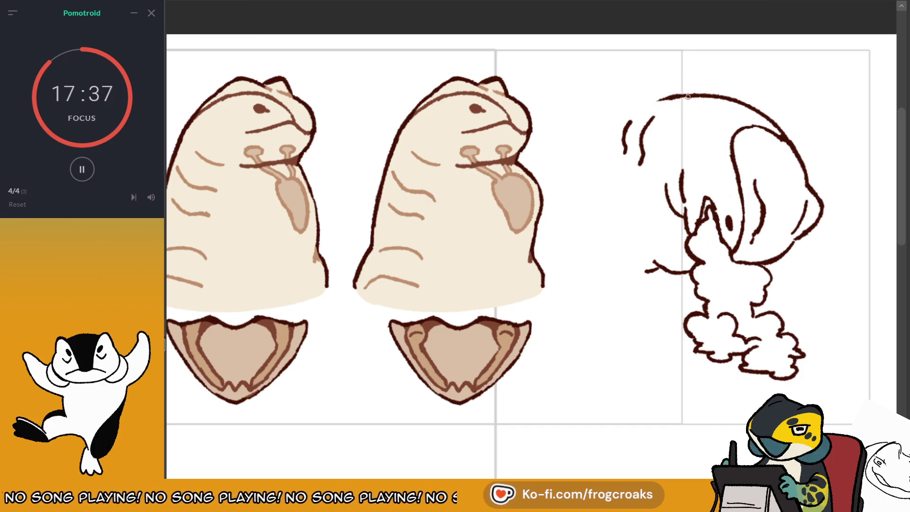
{"action": "left_click_drag", "start_coordinate": [688, 97], "coordinate": [621, 112]}
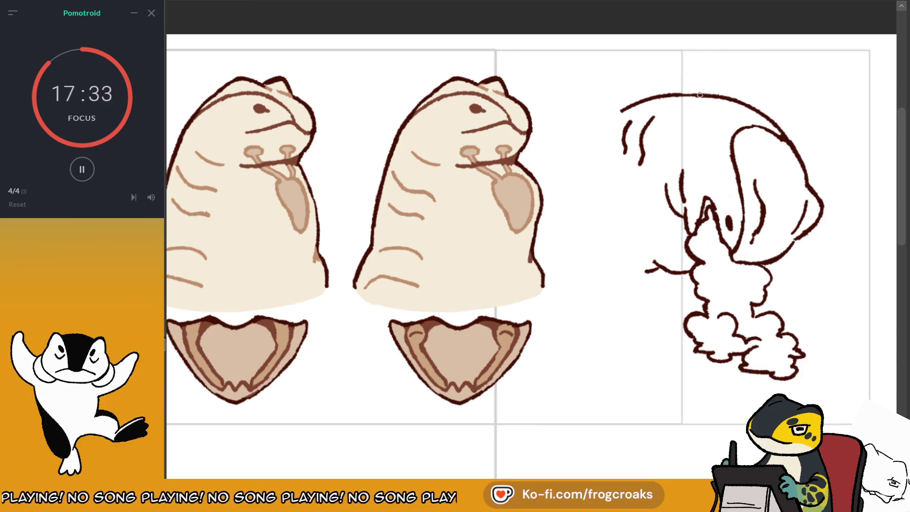
{"action": "left_click_drag", "start_coordinate": [703, 94], "coordinate": [619, 113]}
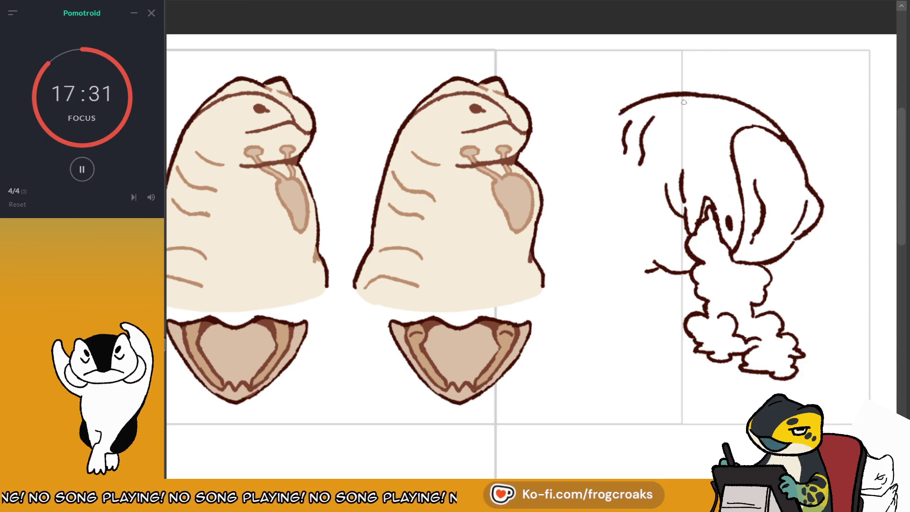
- Paint a cream arc down the head's left edge and hide the panel border lines
{"action": "left_click_drag", "start_coordinate": [690, 100], "coordinate": [615, 65]}
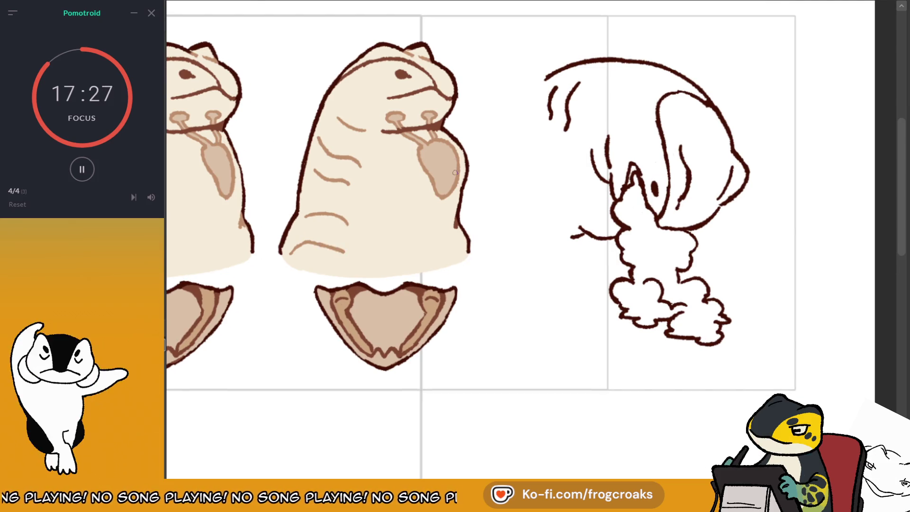
{"action": "scroll", "coordinate": [455, 173], "scroll_direction": "down", "scroll_amount": 2}
{"action": "scroll", "coordinate": [474, 167], "scroll_direction": "up", "scroll_amount": 1}
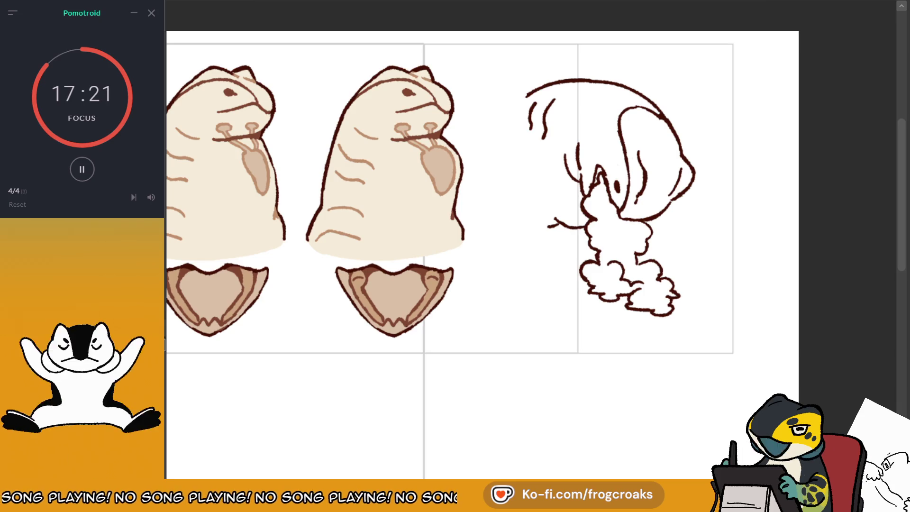
{"action": "scroll", "coordinate": [651, 115], "scroll_direction": "up", "scroll_amount": 1}
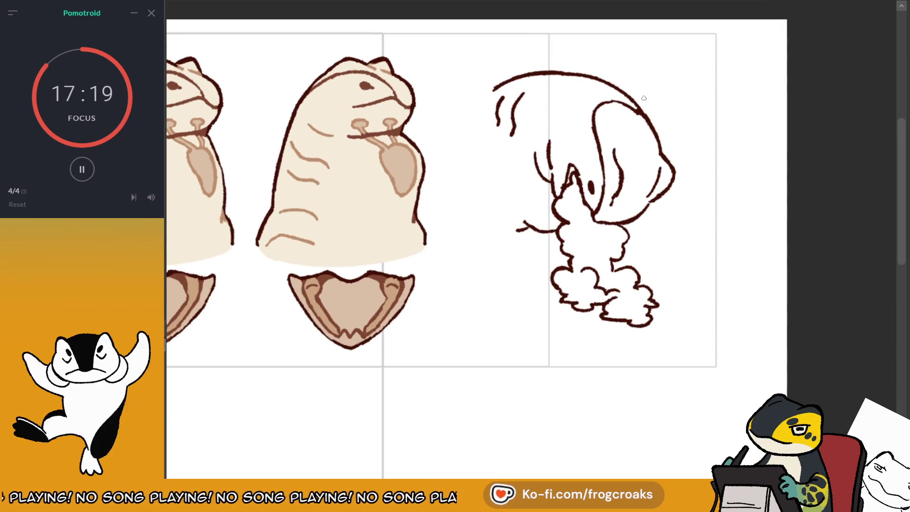
{"action": "left_click_drag", "start_coordinate": [495, 89], "coordinate": [472, 133]}
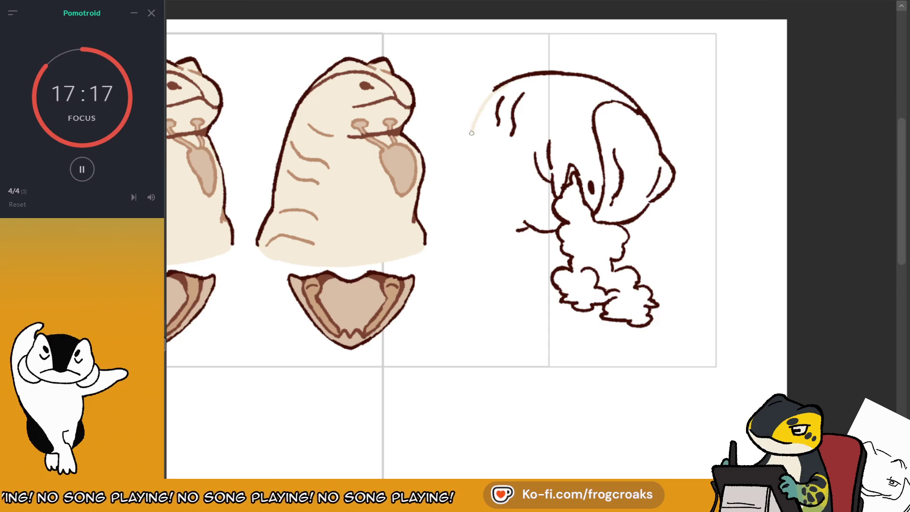
{"action": "left_click_drag", "start_coordinate": [487, 205], "coordinate": [515, 228]}
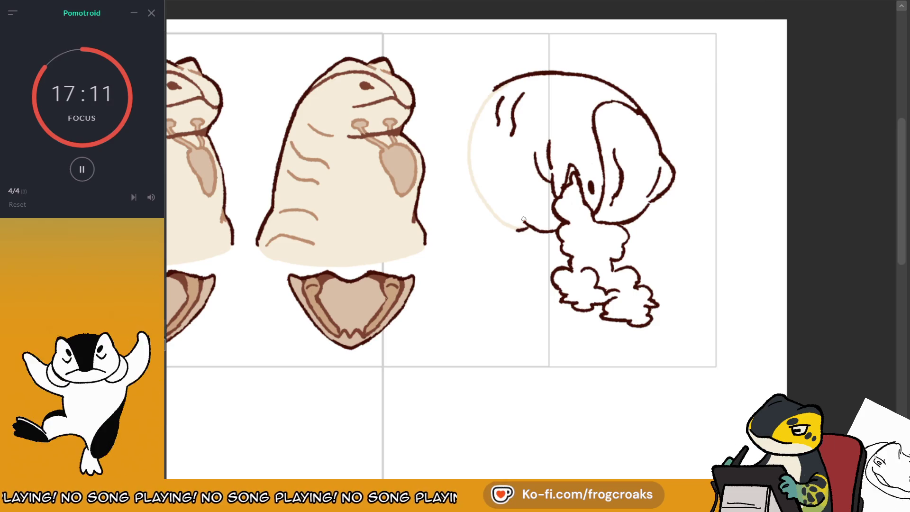
{"action": "key", "text": "ctrl+z"}
{"action": "mouse_move", "coordinate": [499, 89]}
{"action": "left_mouse_down"}
{"action": "mouse_move", "coordinate": [474, 126]}
{"action": "mouse_move", "coordinate": [492, 213]}
{"action": "left_mouse_up"}
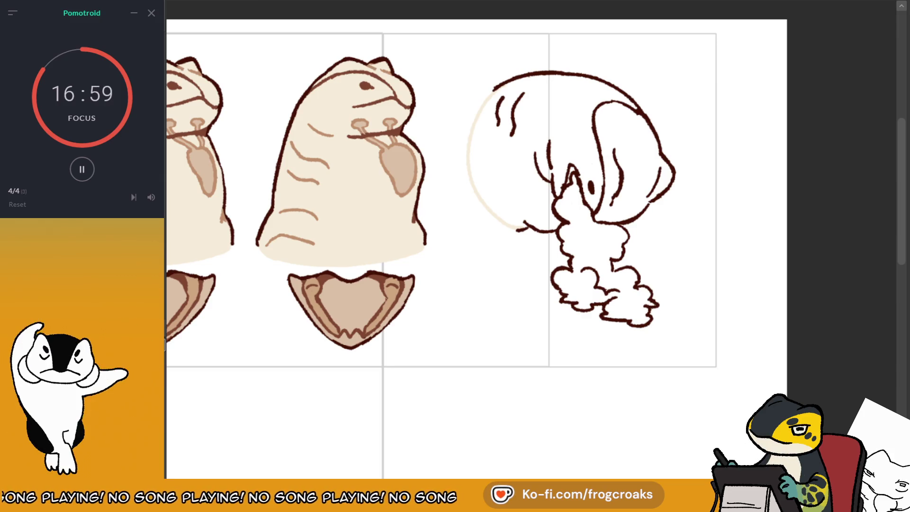
{"action": "key", "text": "ctrl+h"}
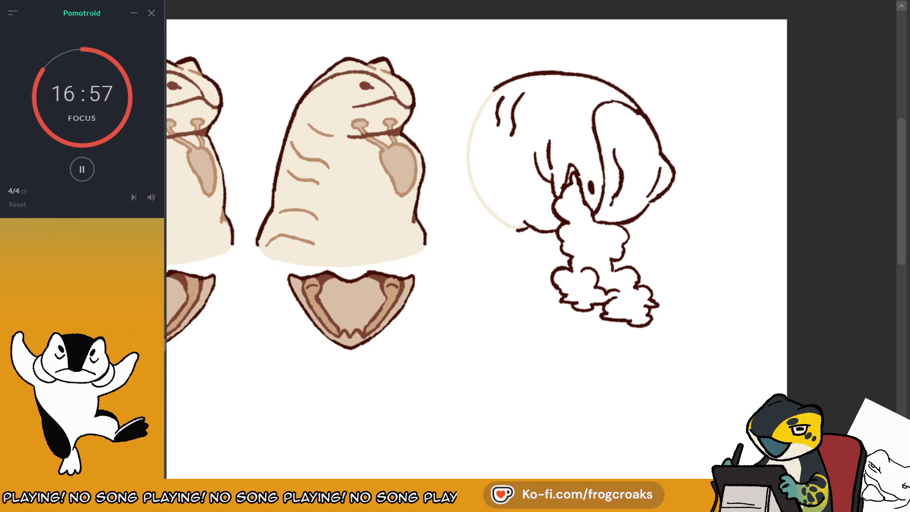
- Select the white background, invert it, and paint beige inside the third head and its puff
{"action": "left_click", "coordinate": [682, 234]}
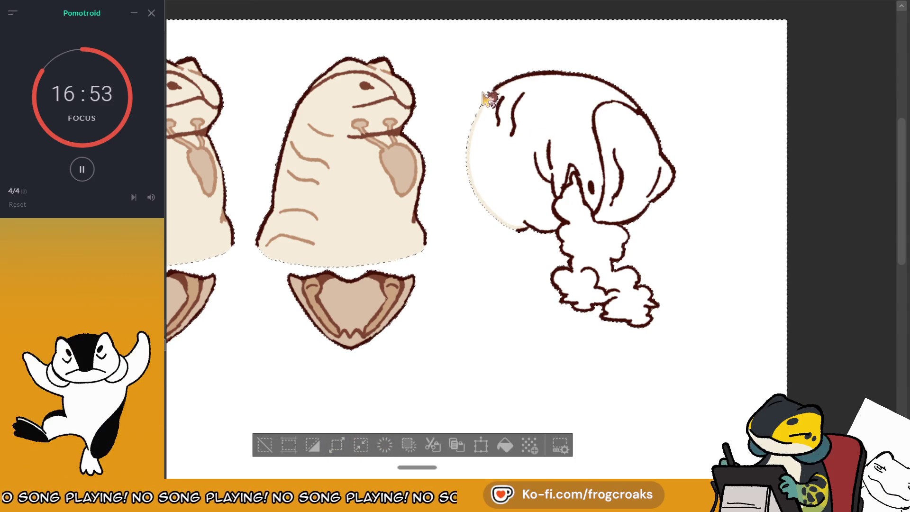
{"action": "key", "text": "ctrl+shift+i"}
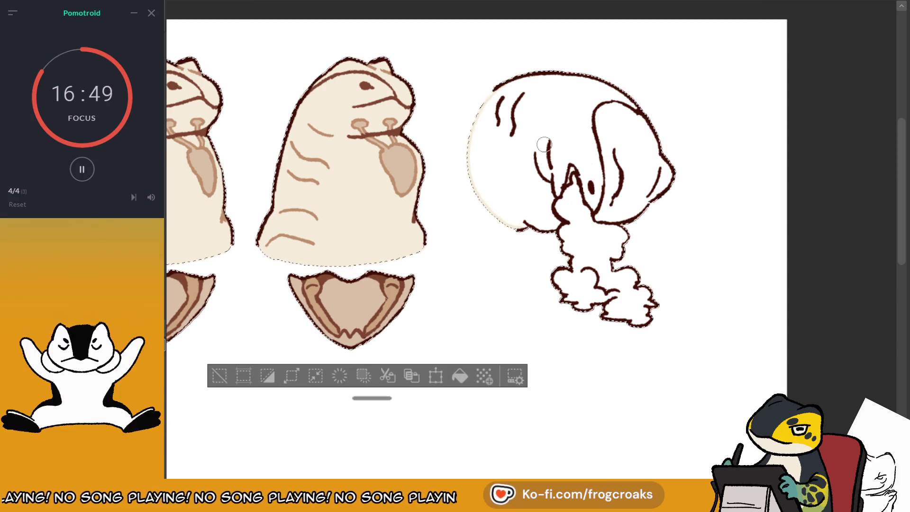
{"action": "mouse_move", "coordinate": [486, 170]}
{"action": "left_mouse_down"}
{"action": "mouse_move", "coordinate": [522, 69]}
{"action": "mouse_move", "coordinate": [476, 175]}
{"action": "mouse_move", "coordinate": [508, 67]}
{"action": "mouse_move", "coordinate": [495, 120]}
{"action": "mouse_move", "coordinate": [526, 208]}
{"action": "mouse_move", "coordinate": [569, 223]}
{"action": "mouse_move", "coordinate": [553, 247]}
{"action": "mouse_move", "coordinate": [527, 181]}
{"action": "mouse_move", "coordinate": [557, 81]}
{"action": "mouse_move", "coordinate": [581, 199]}
{"action": "mouse_move", "coordinate": [612, 177]}
{"action": "mouse_move", "coordinate": [640, 185]}
{"action": "mouse_move", "coordinate": [655, 169]}
{"action": "mouse_move", "coordinate": [657, 189]}
{"action": "mouse_move", "coordinate": [636, 209]}
{"action": "mouse_move", "coordinate": [630, 190]}
{"action": "mouse_move", "coordinate": [650, 143]}
{"action": "left_mouse_up"}
{"action": "mouse_move", "coordinate": [569, 213]}
{"action": "left_mouse_down"}
{"action": "mouse_move", "coordinate": [579, 265]}
{"action": "mouse_move", "coordinate": [617, 237]}
{"action": "mouse_move", "coordinate": [584, 294]}
{"action": "mouse_move", "coordinate": [566, 304]}
{"action": "mouse_move", "coordinate": [661, 319]}
{"action": "mouse_move", "coordinate": [656, 303]}
{"action": "left_mouse_up"}
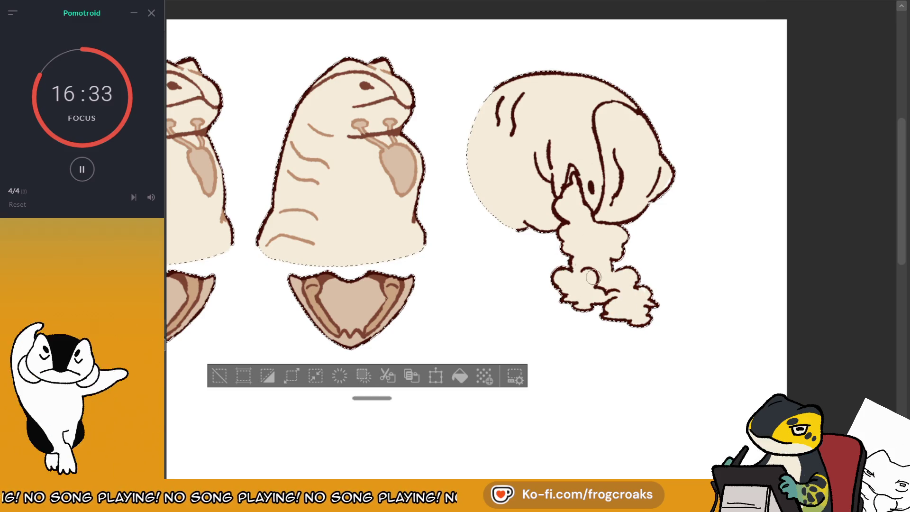
{"action": "left_click", "coordinate": [219, 376]}
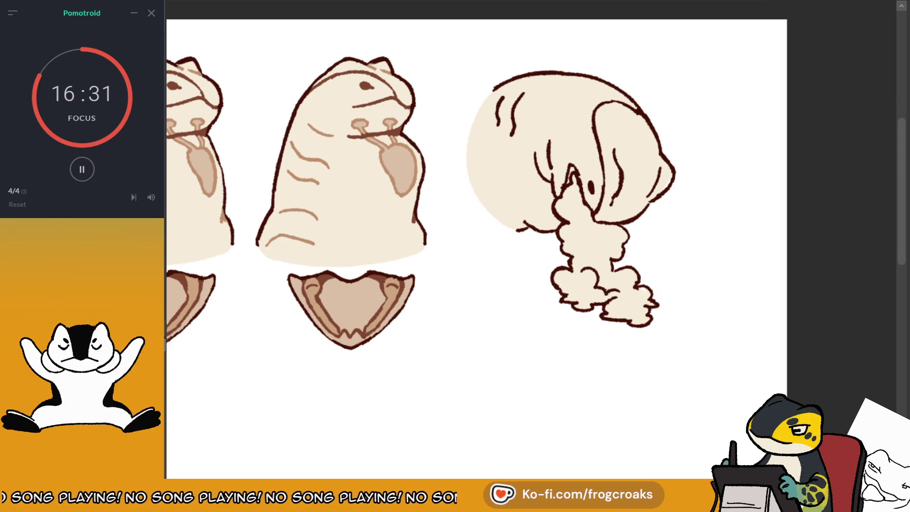
- Zoom in on the third head and undo the stray face stroke and nose erasing
{"action": "key", "text": "ctrl+plus"}
{"action": "mouse_move", "coordinate": [521, 214]}
{"action": "left_mouse_down"}
{"action": "mouse_move", "coordinate": [474, 213]}
{"action": "mouse_move", "coordinate": [329, 301]}
{"action": "left_mouse_up"}
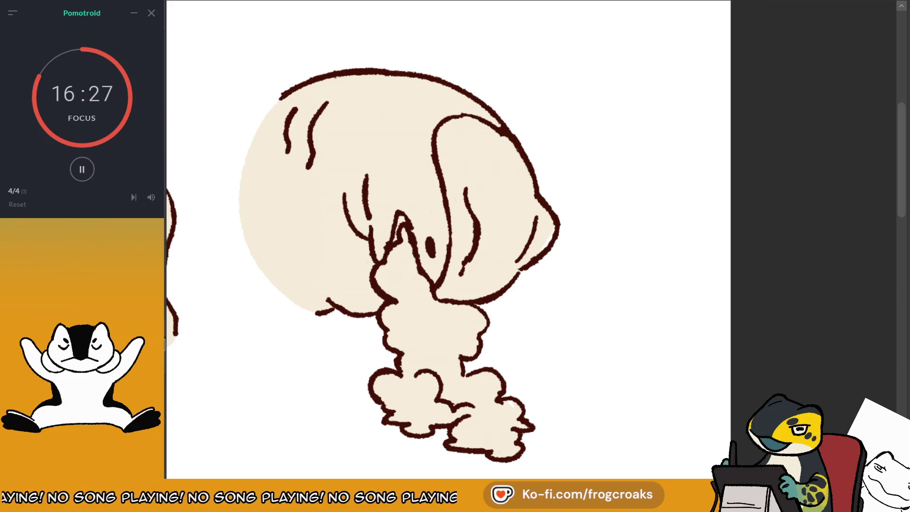
{"action": "mouse_move", "coordinate": [389, 168]}
{"action": "left_mouse_down"}
{"action": "mouse_move", "coordinate": [382, 263]}
{"action": "mouse_move", "coordinate": [361, 190]}
{"action": "mouse_move", "coordinate": [357, 232]}
{"action": "left_mouse_up"}
{"action": "key", "text": "ctrl+z"}
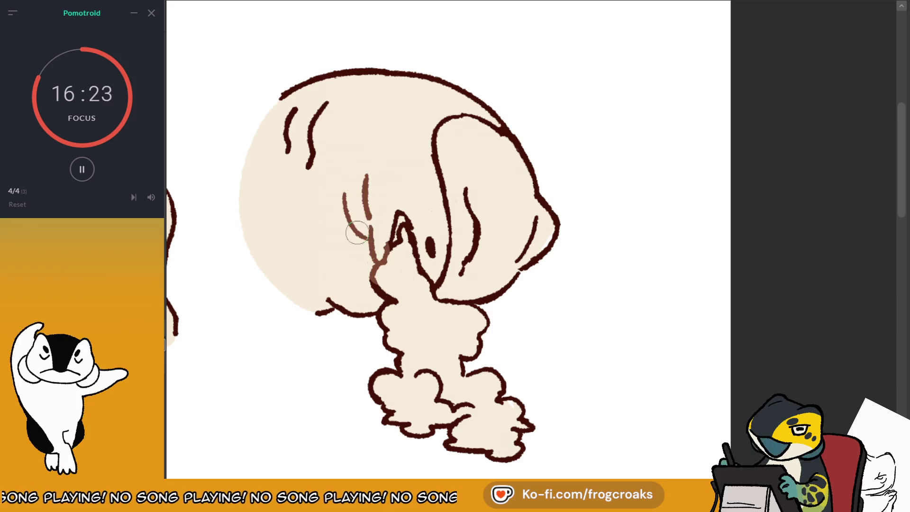
{"action": "key", "text": "ctrl+z"}
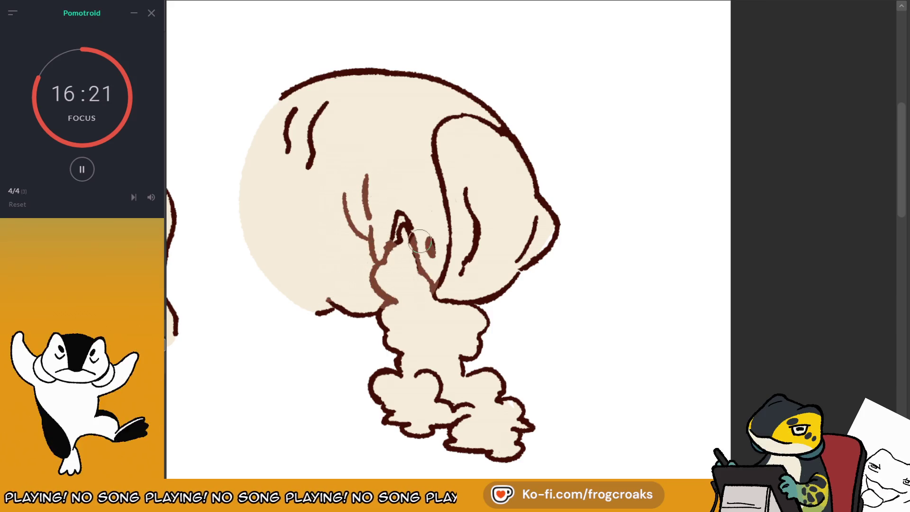
- Recolour the head's inner crease and ear lines in a lighter brown
{"action": "left_click_drag", "start_coordinate": [288, 115], "coordinate": [309, 164]}
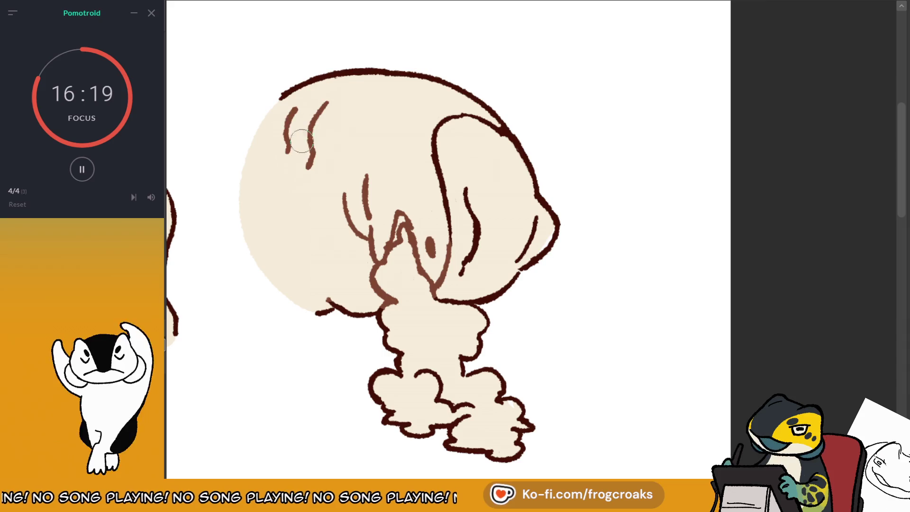
{"action": "mouse_move", "coordinate": [466, 179]}
{"action": "left_mouse_down"}
{"action": "mouse_move", "coordinate": [480, 234]}
{"action": "mouse_move", "coordinate": [459, 265]}
{"action": "left_mouse_up"}
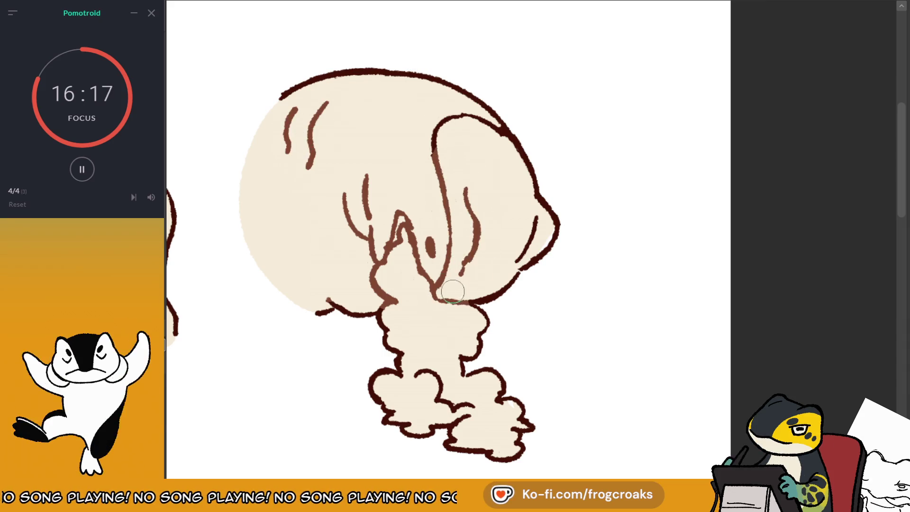
{"action": "left_click_drag", "start_coordinate": [534, 221], "coordinate": [516, 245]}
{"action": "left_click_drag", "start_coordinate": [498, 128], "coordinate": [435, 148]}
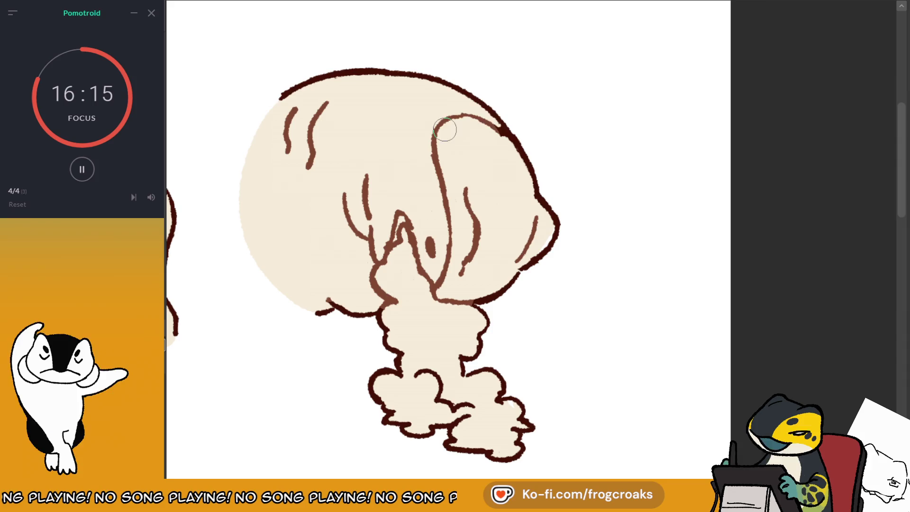
{"action": "left_click_drag", "start_coordinate": [488, 124], "coordinate": [503, 133]}
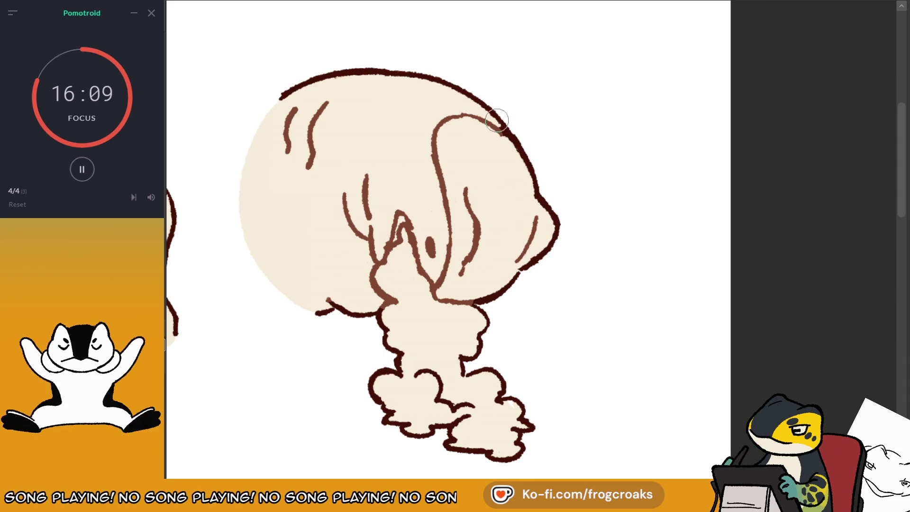
{"action": "scroll", "coordinate": [496, 120], "scroll_direction": "down", "scroll_amount": 2}
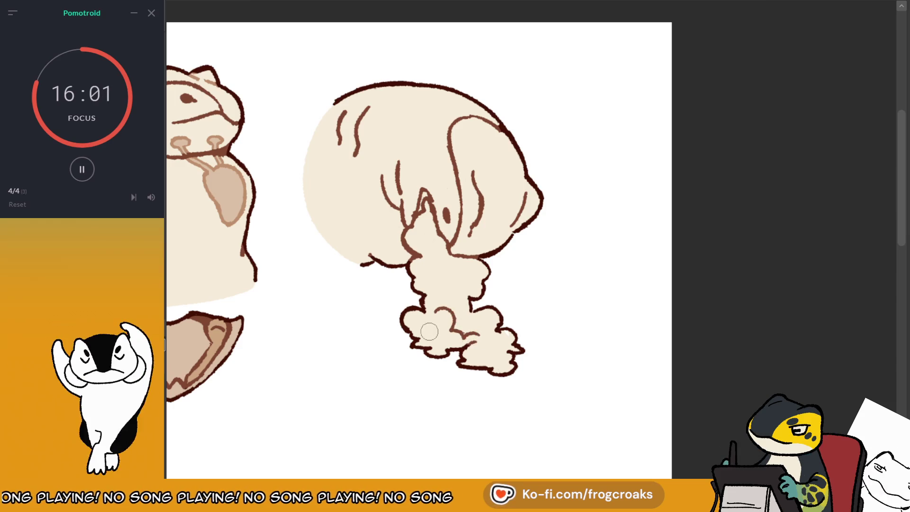
{"action": "left_click_drag", "start_coordinate": [429, 331], "coordinate": [515, 326]}
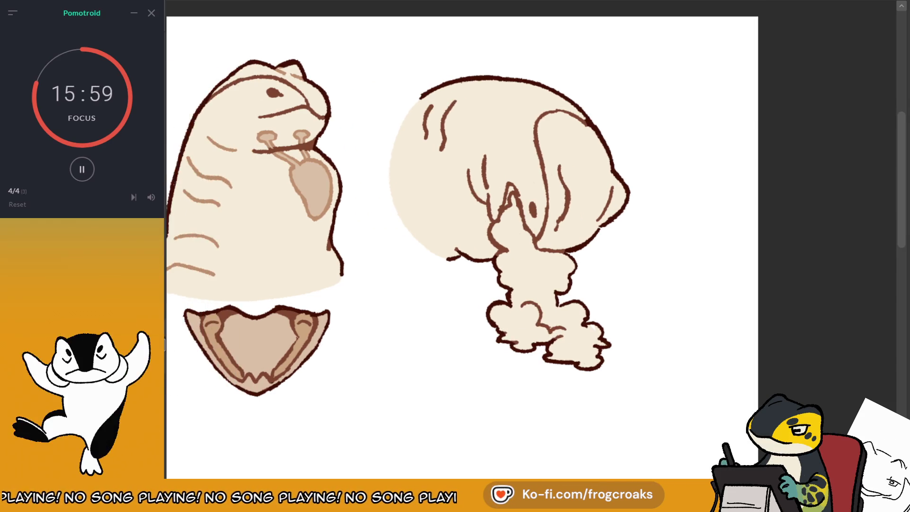
{"action": "mouse_move", "coordinate": [474, 247]}
{"action": "left_mouse_down"}
{"action": "mouse_move", "coordinate": [427, 247]}
{"action": "mouse_move", "coordinate": [445, 258]}
{"action": "mouse_move", "coordinate": [497, 212]}
{"action": "mouse_move", "coordinate": [524, 201]}
{"action": "left_mouse_up"}
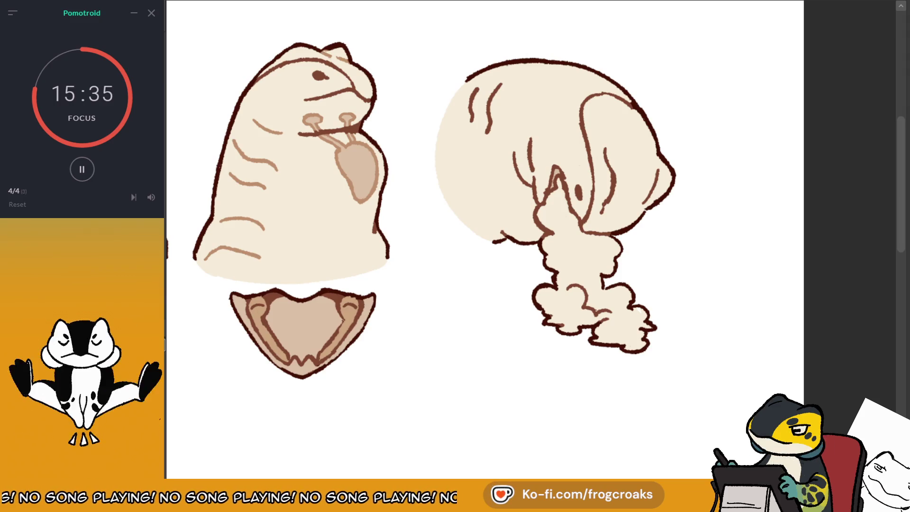
- Fill the puff with a whiter cream and lighten the dark crease strokes inside the head
{"action": "left_click", "coordinate": [587, 245]}
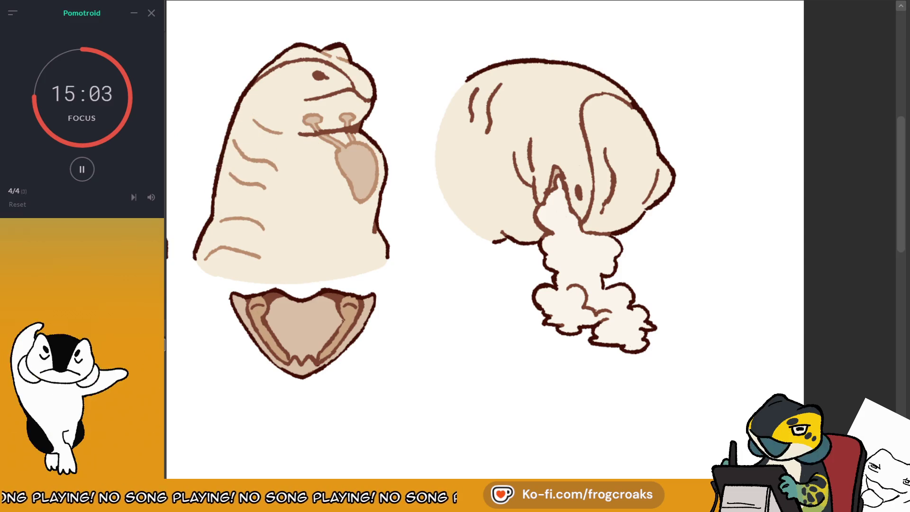
{"action": "mouse_move", "coordinate": [534, 132]}
{"action": "left_mouse_down"}
{"action": "mouse_move", "coordinate": [521, 173]}
{"action": "mouse_move", "coordinate": [525, 185]}
{"action": "mouse_move", "coordinate": [531, 179]}
{"action": "left_mouse_up"}
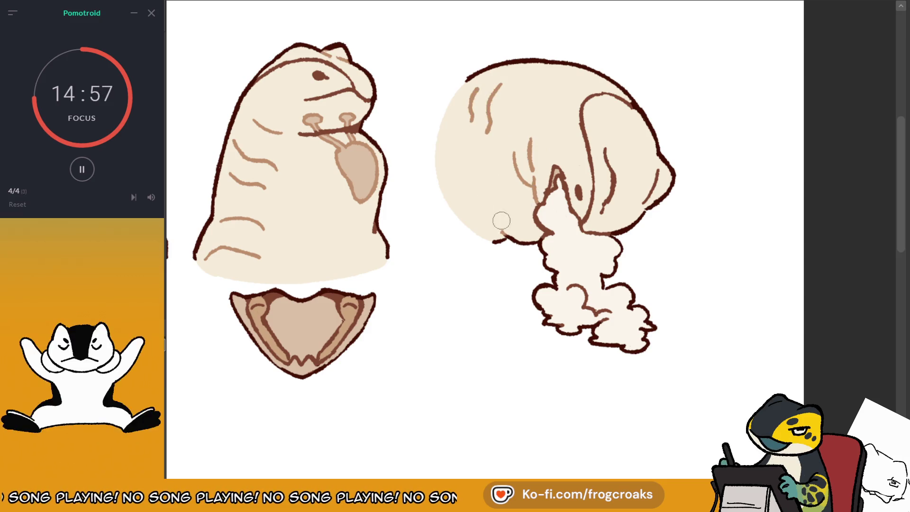
{"action": "mouse_move", "coordinate": [609, 149]}
{"action": "left_mouse_down"}
{"action": "mouse_move", "coordinate": [616, 142]}
{"action": "mouse_move", "coordinate": [612, 199]}
{"action": "left_mouse_up"}
{"action": "left_click_drag", "start_coordinate": [657, 164], "coordinate": [657, 176]}
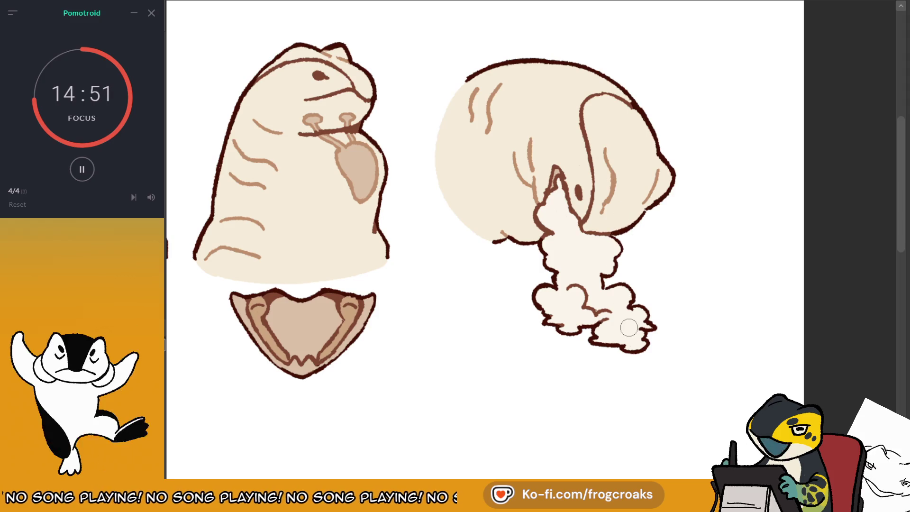
{"action": "mouse_move", "coordinate": [582, 284]}
{"action": "left_mouse_down"}
{"action": "mouse_move", "coordinate": [617, 303]}
{"action": "mouse_move", "coordinate": [630, 290]}
{"action": "left_mouse_up"}
{"action": "mouse_move", "coordinate": [545, 285]}
{"action": "left_mouse_down"}
{"action": "mouse_move", "coordinate": [533, 306]}
{"action": "mouse_move", "coordinate": [640, 344]}
{"action": "mouse_move", "coordinate": [635, 306]}
{"action": "mouse_move", "coordinate": [614, 315]}
{"action": "left_mouse_up"}
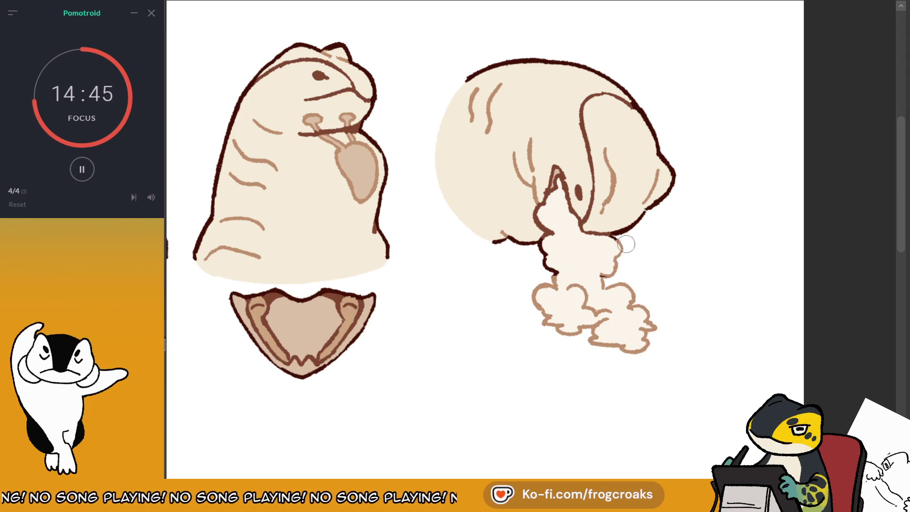
- Repaint the smoke plume's left outline in lighter brown
{"action": "left_click_drag", "start_coordinate": [547, 262], "coordinate": [543, 222]}
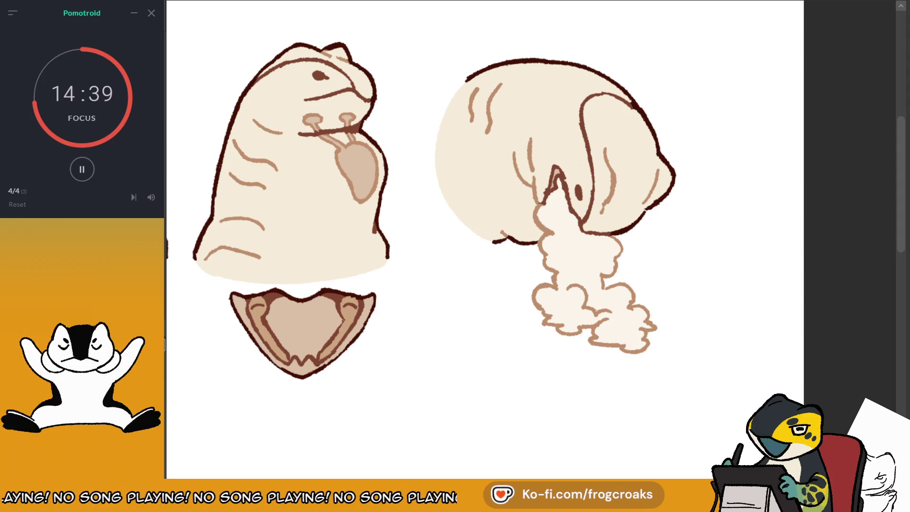
{"action": "key", "text": "ctrl+z"}
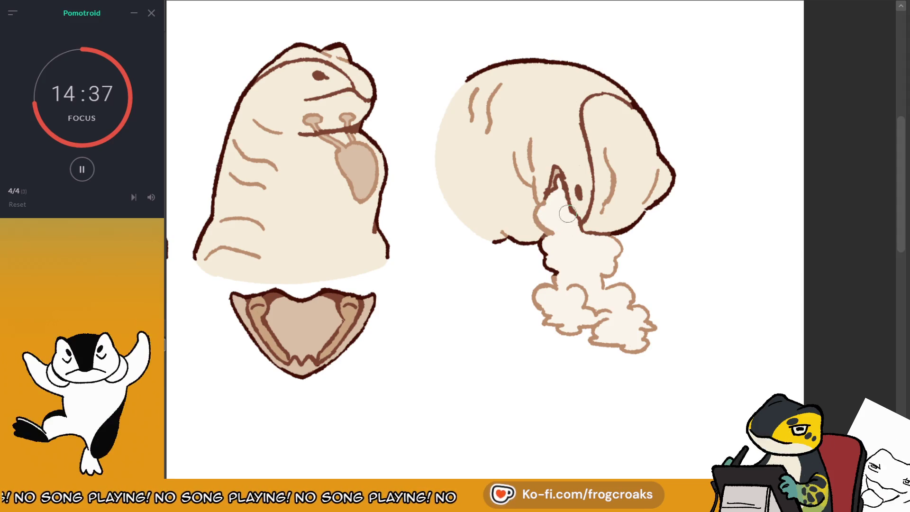
{"action": "left_click_drag", "start_coordinate": [546, 228], "coordinate": [549, 272]}
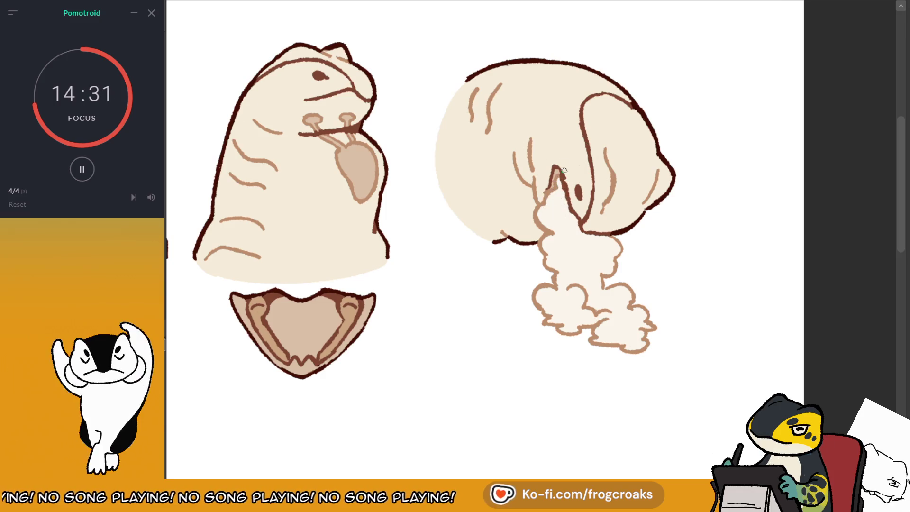
- Eyedrop the dark brown, add a line on the curled head, and check it mirrored
{"action": "scroll", "coordinate": [565, 170], "scroll_direction": "down", "scroll_amount": 3}
{"action": "scroll", "coordinate": [606, 197], "scroll_direction": "up", "scroll_amount": 3}
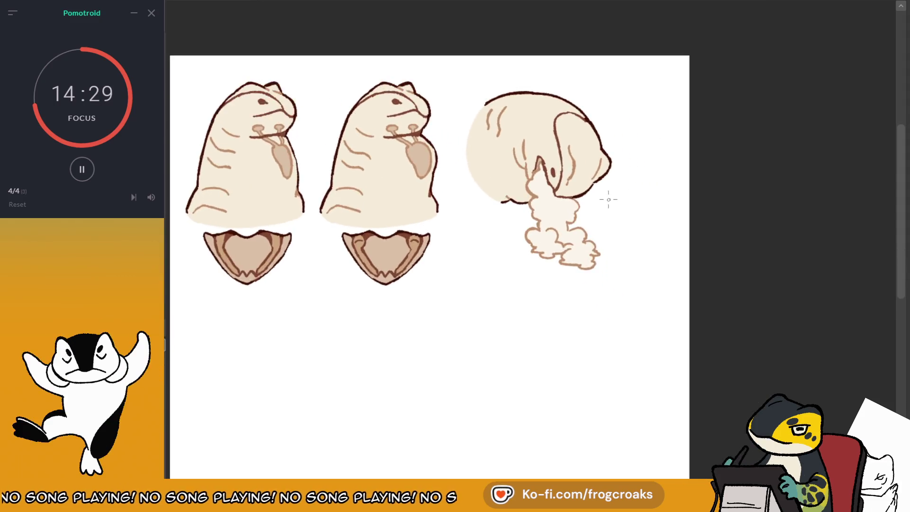
{"action": "left_click", "coordinate": [533, 166], "text": "ctrl"}
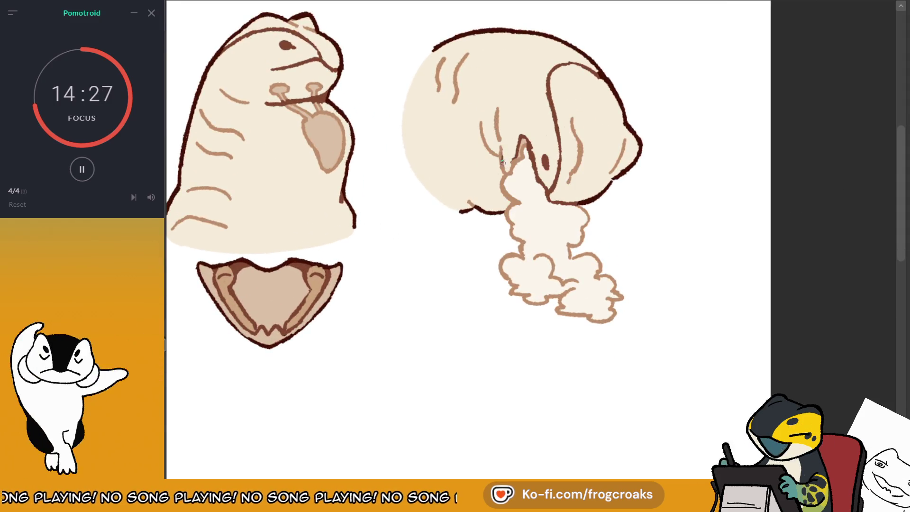
{"action": "left_click_drag", "start_coordinate": [502, 146], "coordinate": [503, 172]}
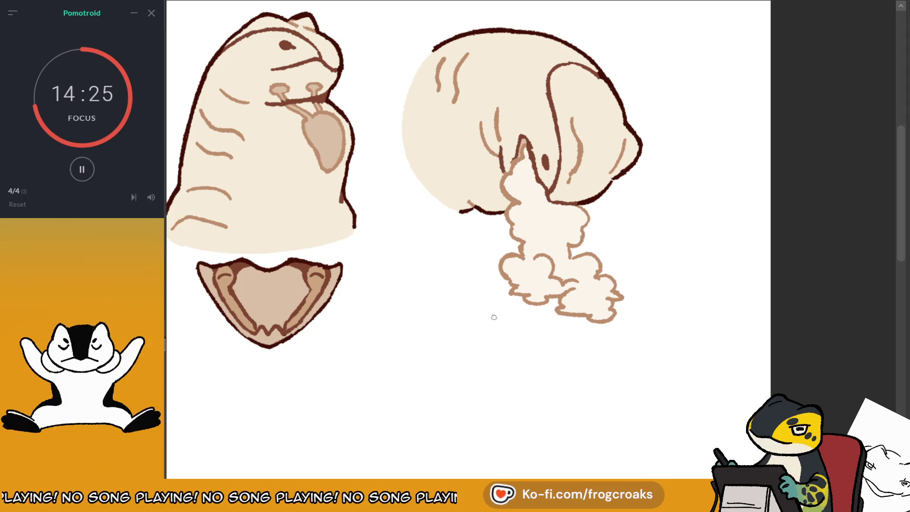
{"action": "scroll", "coordinate": [589, 194], "scroll_direction": "down", "scroll_amount": 5}
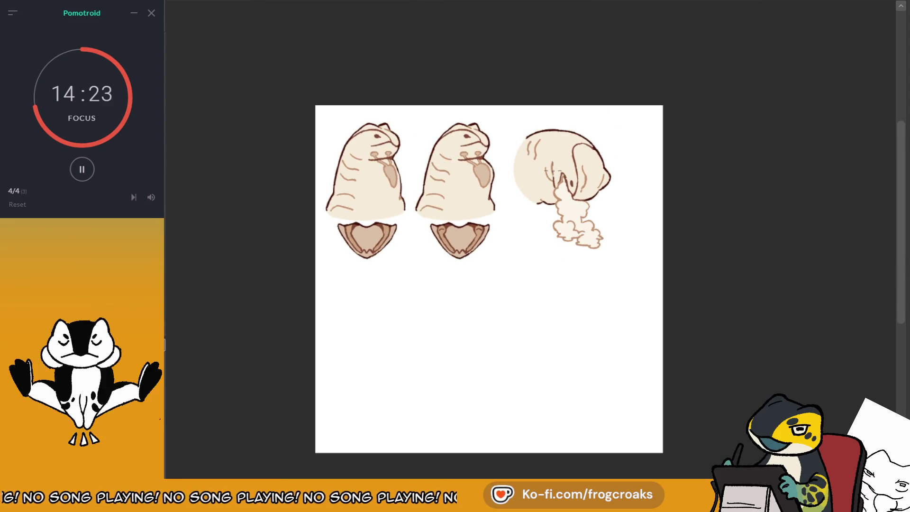
{"action": "scroll", "coordinate": [598, 143], "scroll_direction": "up", "scroll_amount": 5}
{"action": "scroll", "coordinate": [525, 205], "scroll_direction": "down", "scroll_amount": 3}
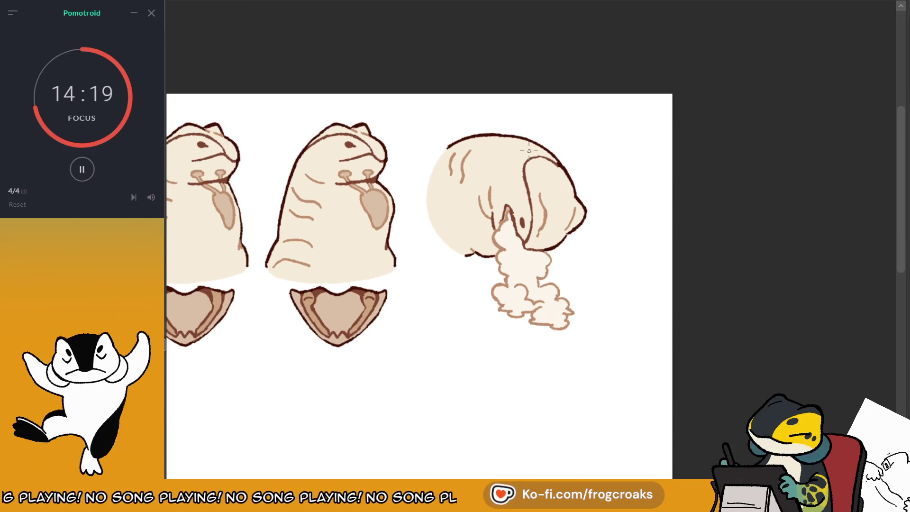
{"action": "scroll", "coordinate": [510, 91], "scroll_direction": "down", "scroll_amount": 3}
{"action": "scroll", "coordinate": [510, 91], "scroll_direction": "up", "scroll_amount": 2}
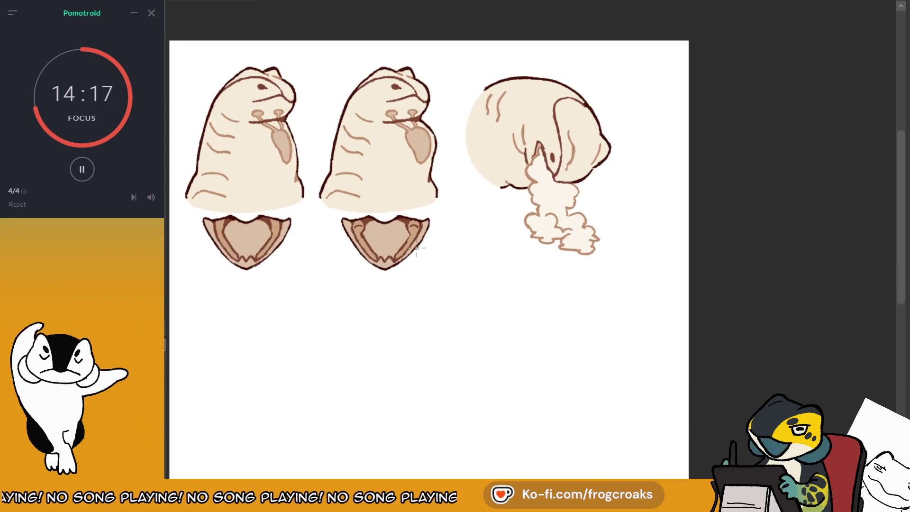
{"action": "key", "text": "m"}
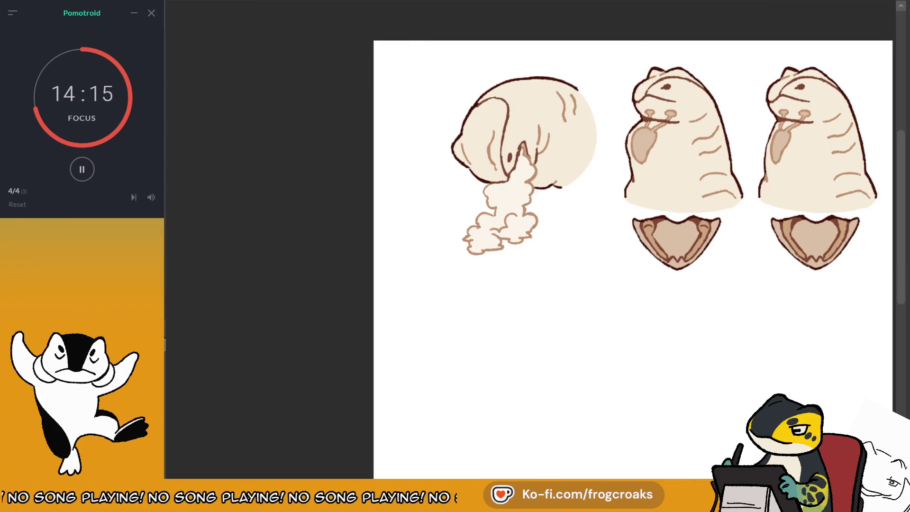
{"action": "key", "text": "m"}
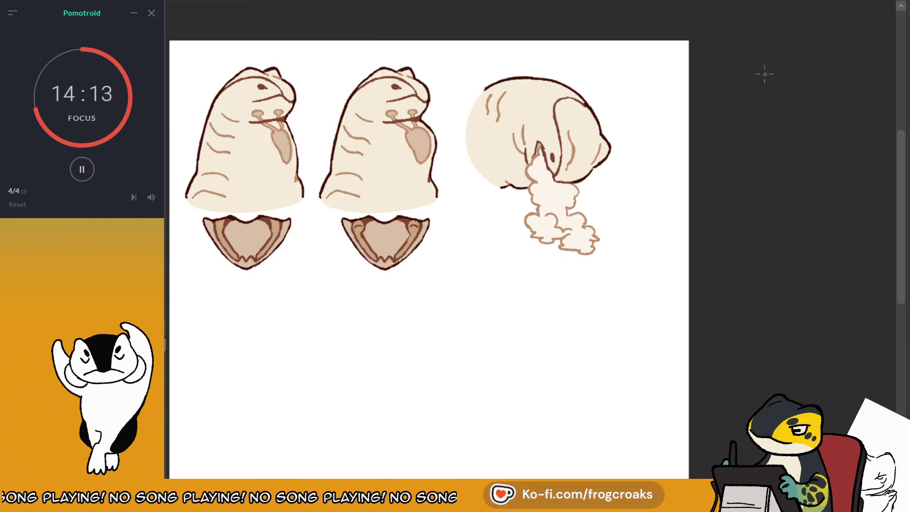
- Show the panel frame lines again and shift all three heads slightly right
{"action": "scroll", "coordinate": [669, 81], "scroll_direction": "up", "scroll_amount": 1}
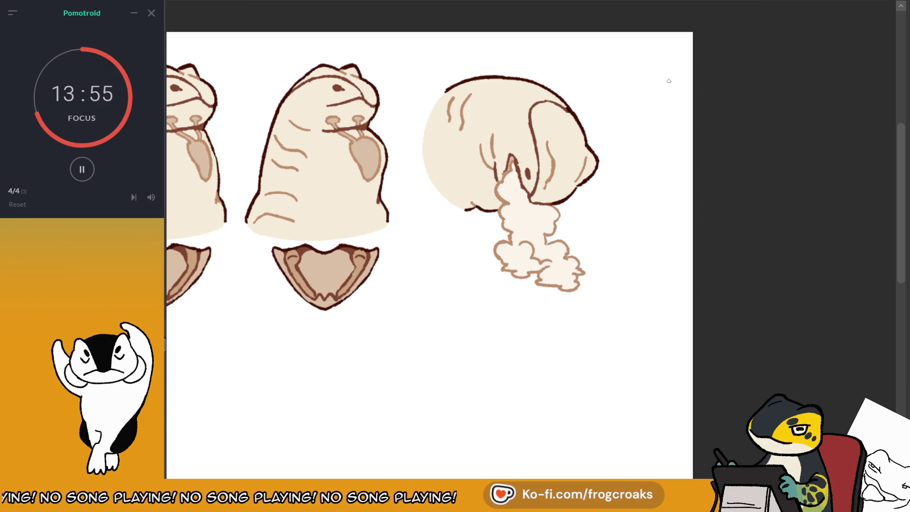
{"action": "scroll", "coordinate": [669, 81], "scroll_direction": "down", "scroll_amount": 1}
{"action": "scroll", "coordinate": [643, 64], "scroll_direction": "down", "scroll_amount": 2}
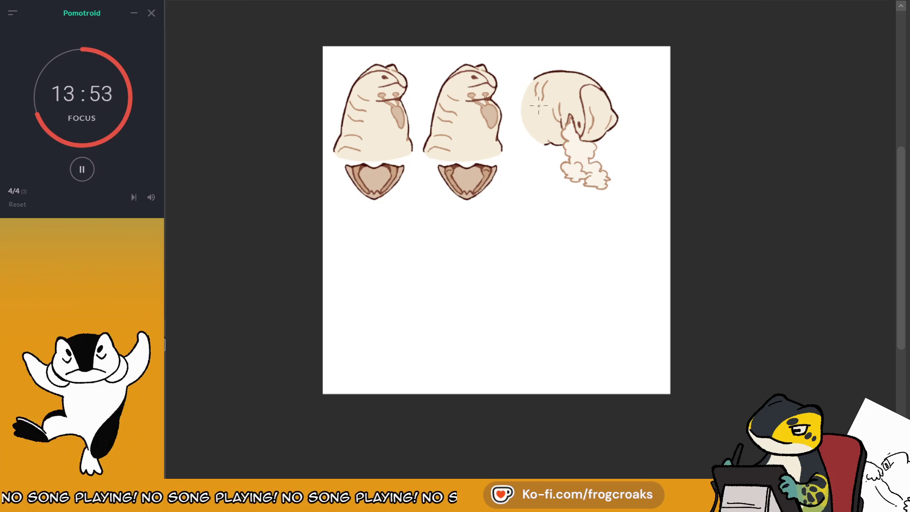
{"action": "scroll", "coordinate": [576, 82], "scroll_direction": "up", "scroll_amount": 1}
{"action": "scroll", "coordinate": [654, 20], "scroll_direction": "up", "scroll_amount": 1}
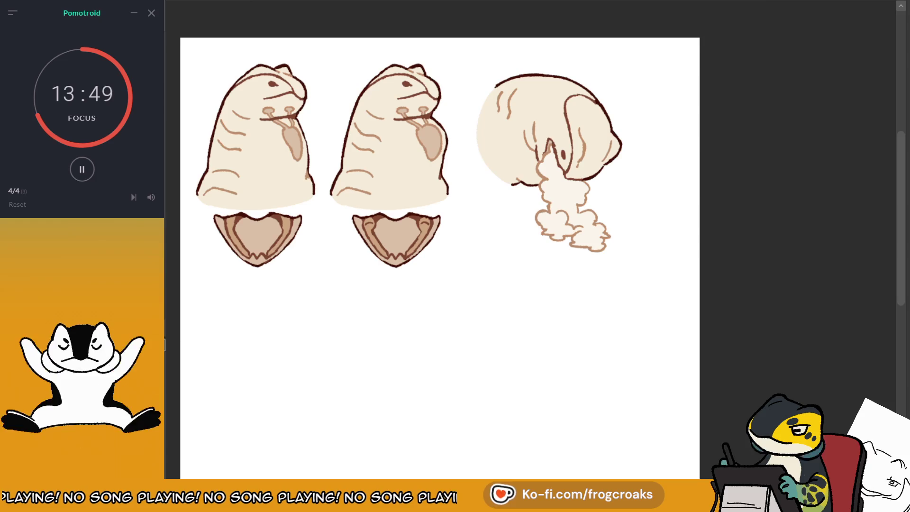
{"action": "key", "text": "ctrl+apostrophe"}
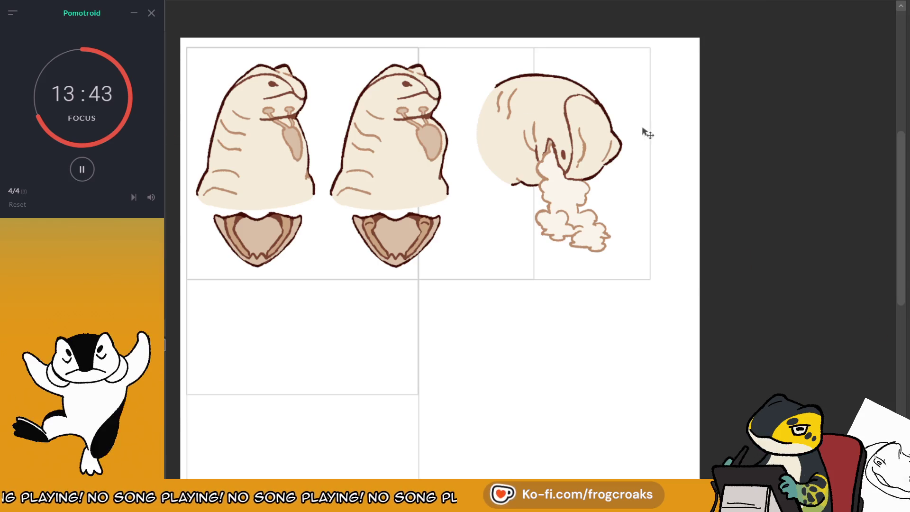
{"action": "left_click_drag", "start_coordinate": [602, 172], "coordinate": [622, 178]}
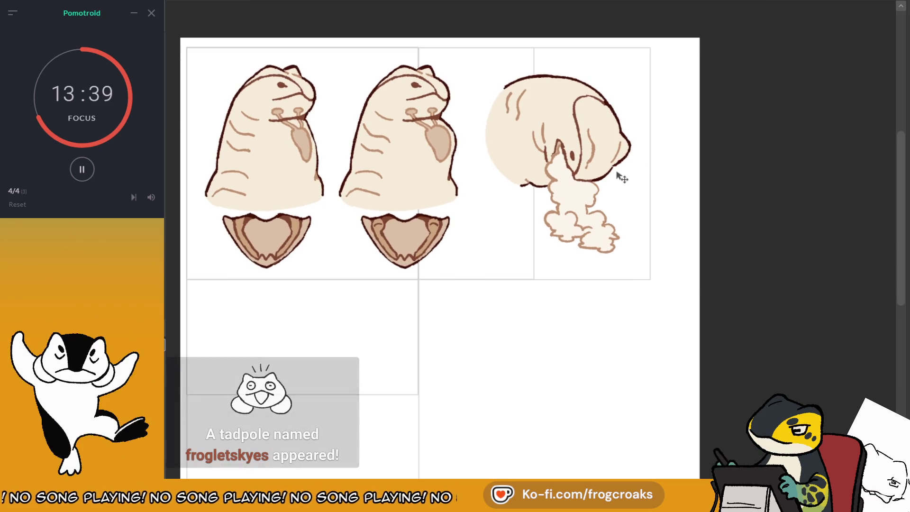
{"action": "key", "text": "ctrl+z"}
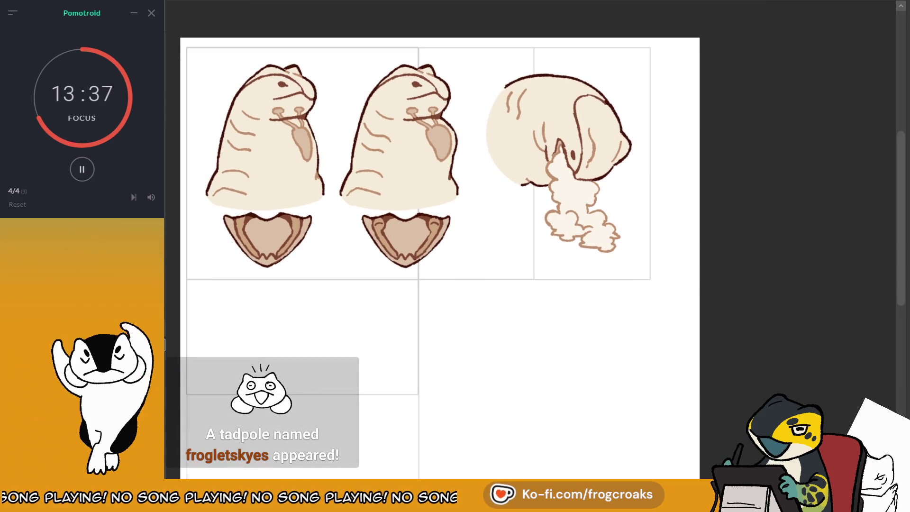
{"action": "key", "text": "Delete"}
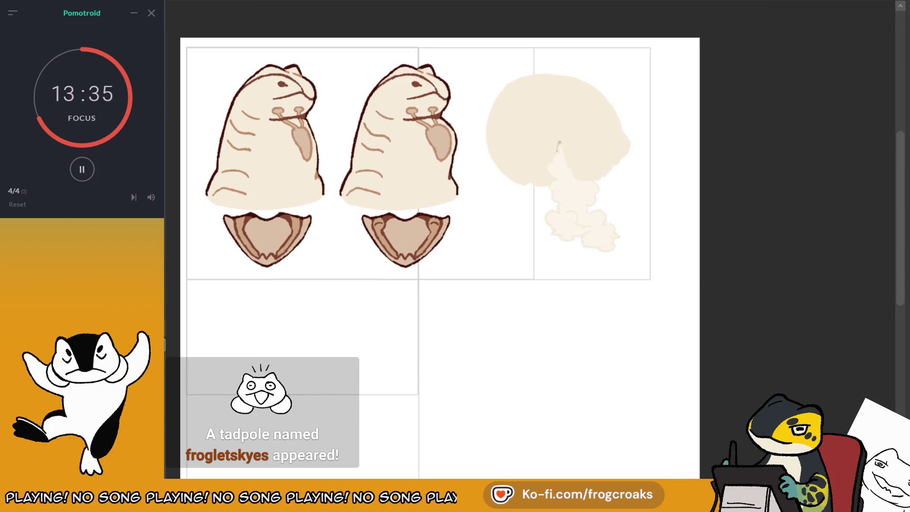
{"action": "key", "text": "ctrl+z"}
{"action": "key", "text": "ctrl+y"}
{"action": "key", "text": "ctrl+z"}
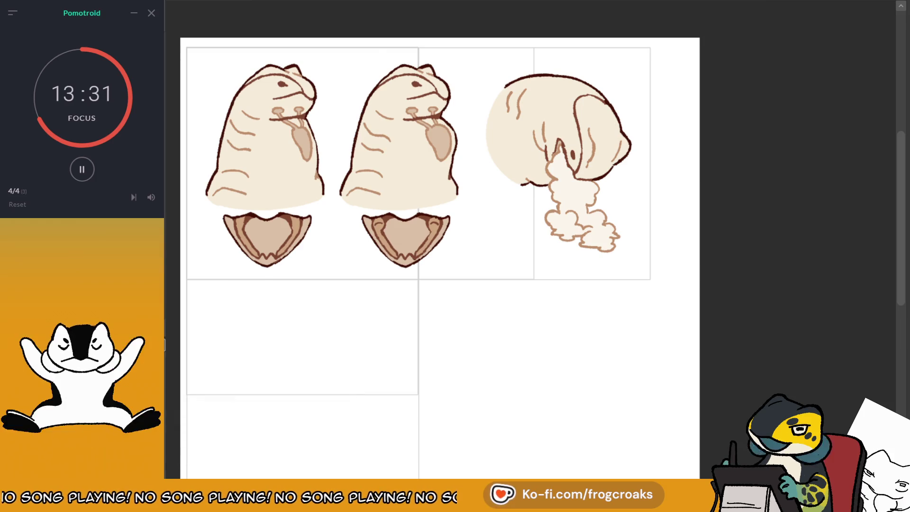
{"action": "key", "text": "ctrl+z"}
{"action": "key", "text": "ctrl+y"}
{"action": "key", "text": "ctrl+z"}
{"action": "key", "text": "ctrl+y"}
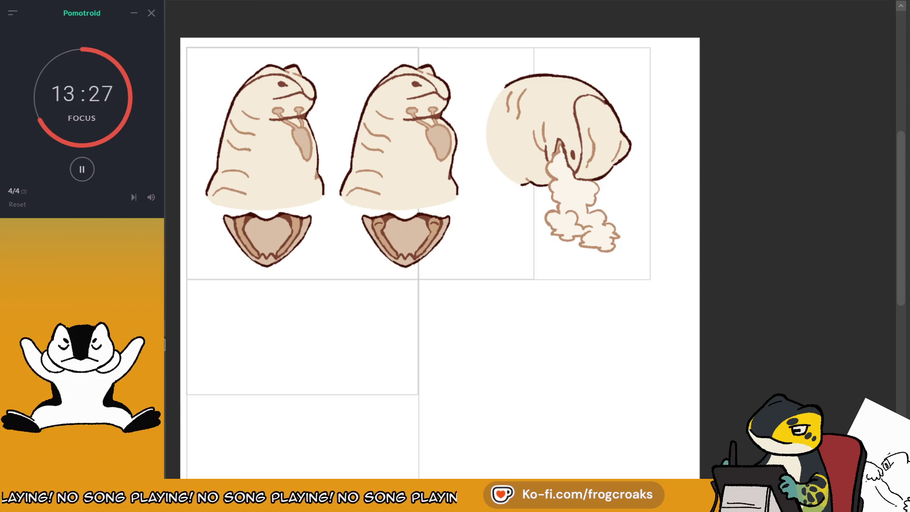
{"action": "key", "text": "ctrl+z"}
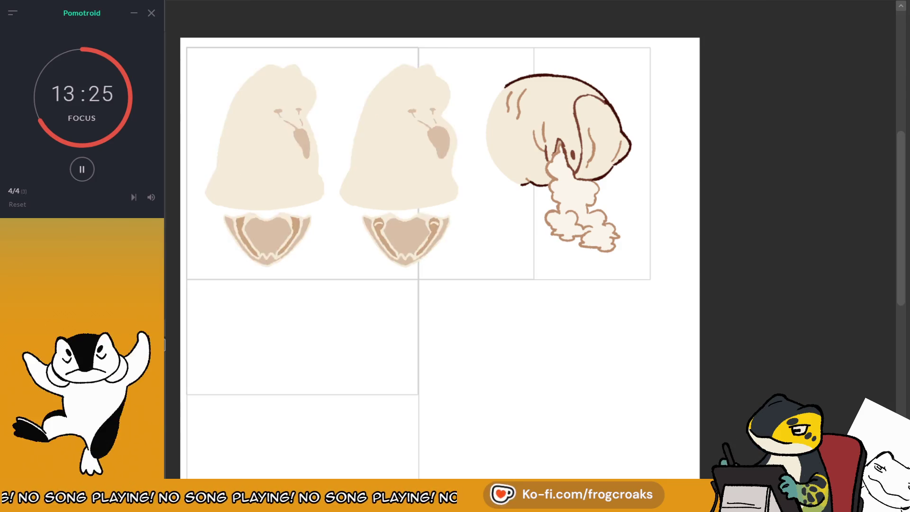
{"action": "key", "text": "ctrl+y"}
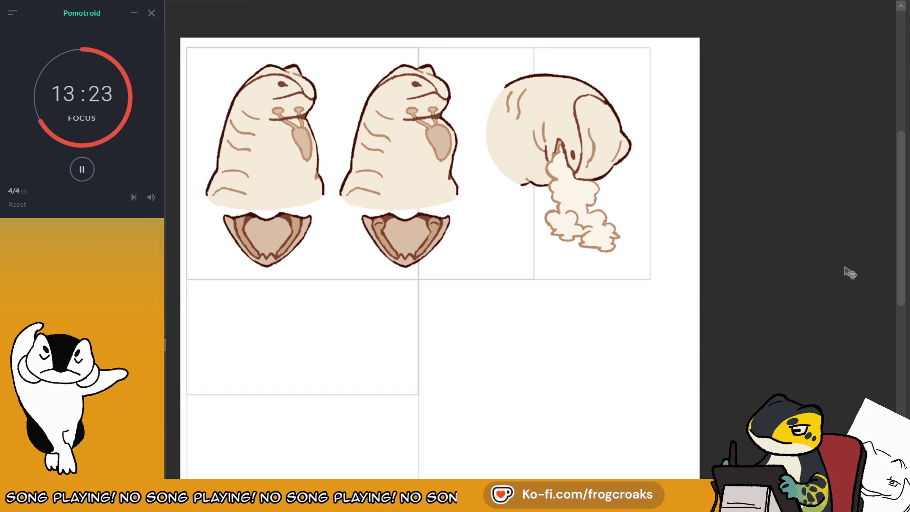
- Shift the first two heads up-right and the curled head down-right into their panel frames
{"action": "left_click_drag", "start_coordinate": [628, 172], "coordinate": [615, 183]}
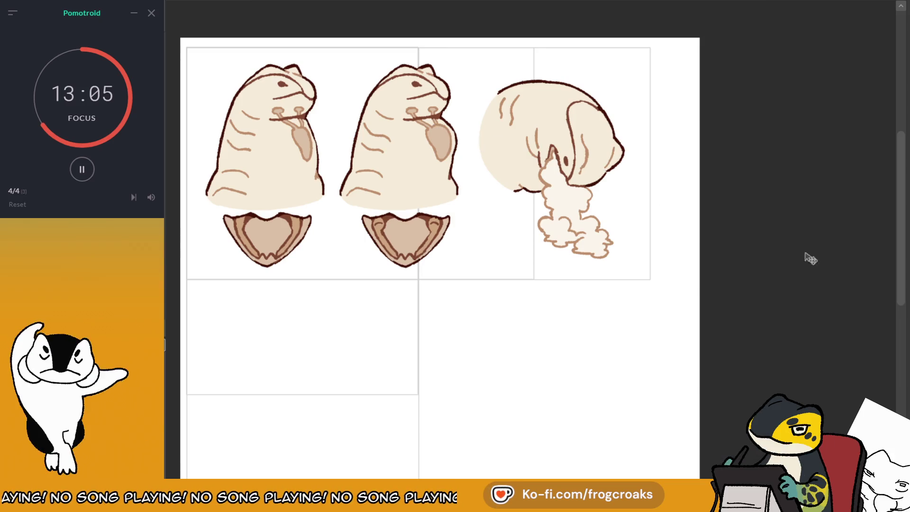
{"action": "mouse_move", "coordinate": [408, 251]}
{"action": "left_mouse_down"}
{"action": "mouse_move", "coordinate": [399, 248]}
{"action": "mouse_move", "coordinate": [413, 237]}
{"action": "mouse_move", "coordinate": [414, 251]}
{"action": "left_mouse_up"}
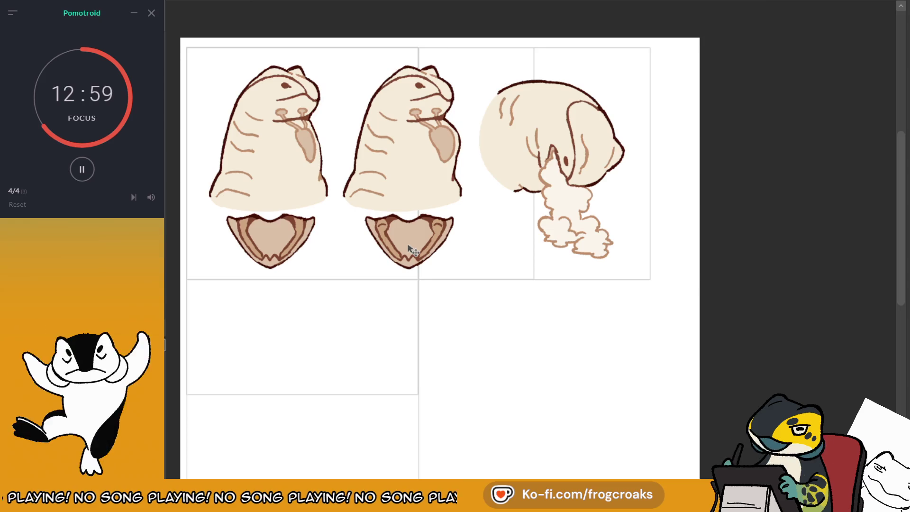
{"action": "left_click_drag", "start_coordinate": [604, 175], "coordinate": [615, 181]}
{"action": "key", "text": "ctrl+plus"}
{"action": "key", "text": "ctrl+plus"}
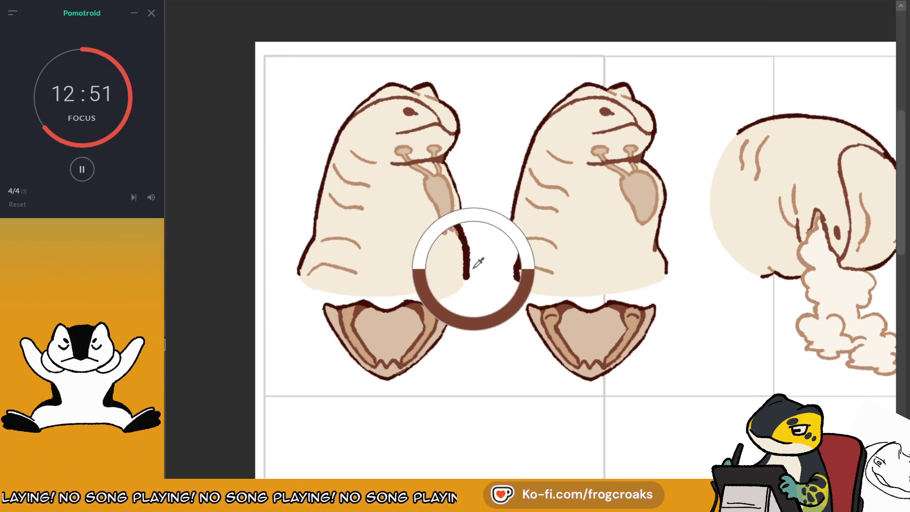
- Handwrite the labels 'a.' and 'b.' above the first two heads
{"action": "mouse_move", "coordinate": [314, 90]}
{"action": "left_mouse_down"}
{"action": "mouse_move", "coordinate": [307, 100]}
{"action": "mouse_move", "coordinate": [322, 100]}
{"action": "left_mouse_up"}
{"action": "key", "text": "ctrl+z"}
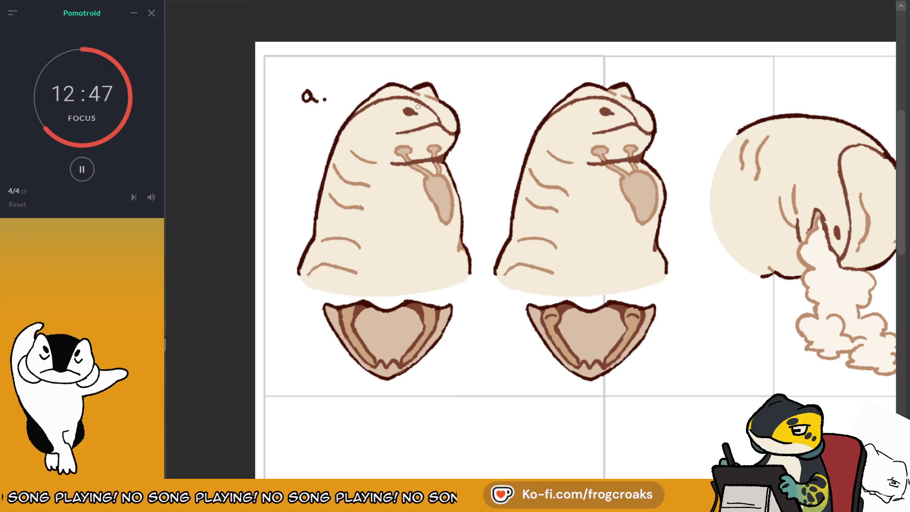
{"action": "left_click_drag", "start_coordinate": [512, 80], "coordinate": [512, 100]}
{"action": "left_click", "coordinate": [524, 100]}
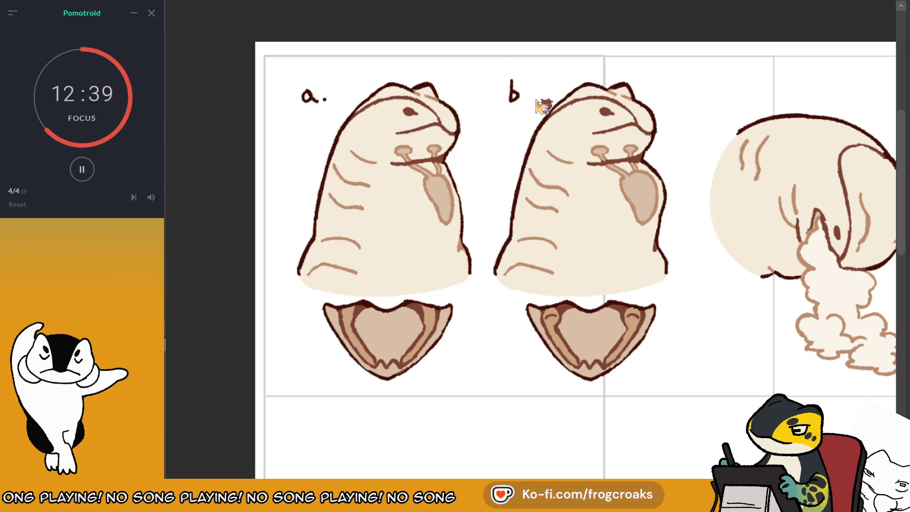
- Write the label 'c.' above the curled head, undoing stray strokes
{"action": "scroll", "coordinate": [588, 98], "scroll_direction": "right", "scroll_amount": 3}
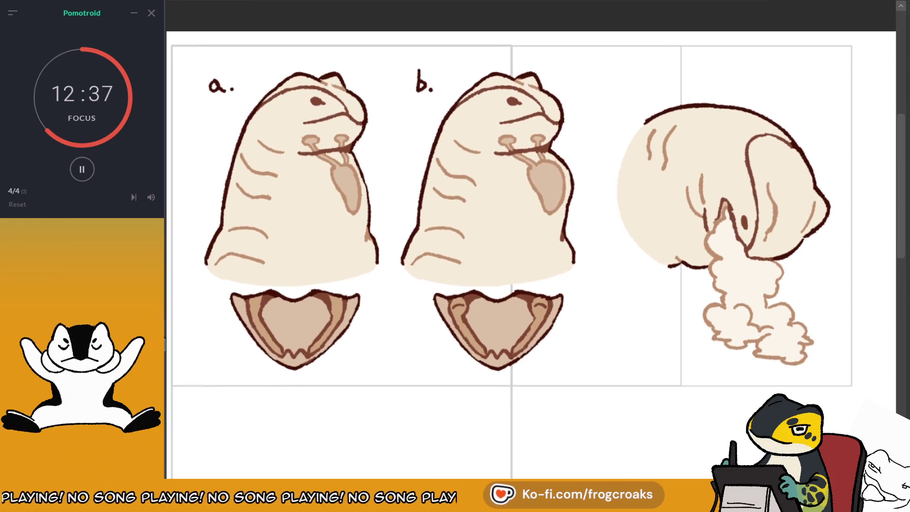
{"action": "mouse_move", "coordinate": [658, 93]}
{"action": "left_mouse_down"}
{"action": "mouse_move", "coordinate": [650, 101]}
{"action": "mouse_move", "coordinate": [666, 102]}
{"action": "left_mouse_up"}
{"action": "key", "text": "ctrl+z"}
{"action": "left_click", "coordinate": [657, 100]}
{"action": "key", "text": "ctrl+z"}
{"action": "key", "text": "ctrl+z"}
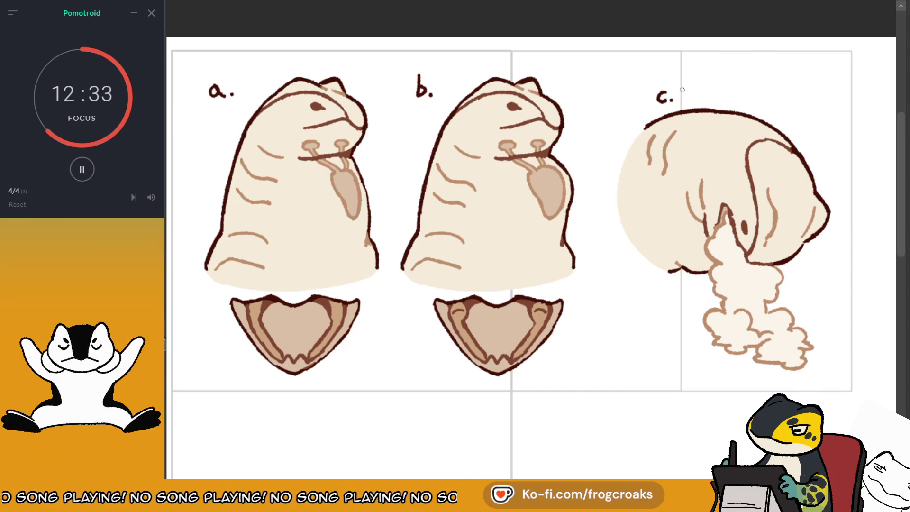
{"action": "scroll", "coordinate": [683, 90], "scroll_direction": "down", "scroll_amount": 5}
{"action": "scroll", "coordinate": [793, 321], "scroll_direction": "up", "scroll_amount": 4}
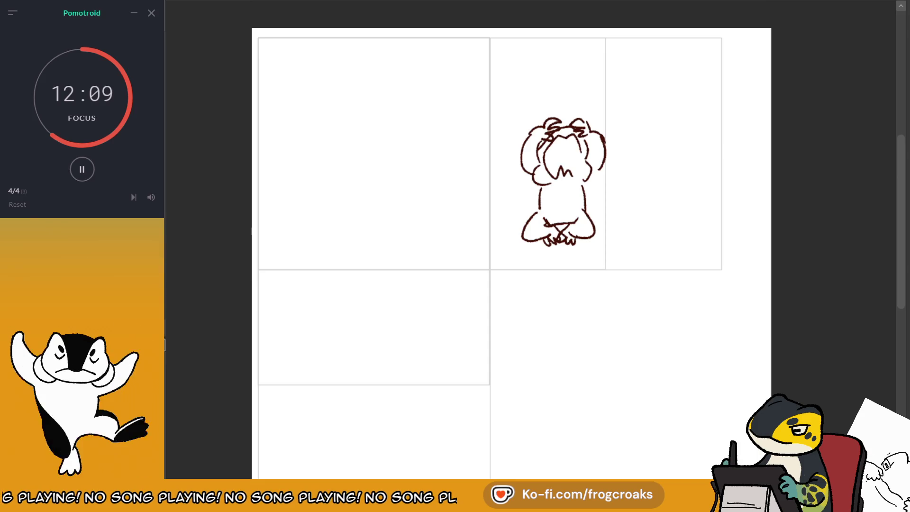
- Scroll up to view the crouching-creature sketch placed beside head c
{"action": "scroll", "coordinate": [630, 120], "scroll_direction": "up", "scroll_amount": 5}
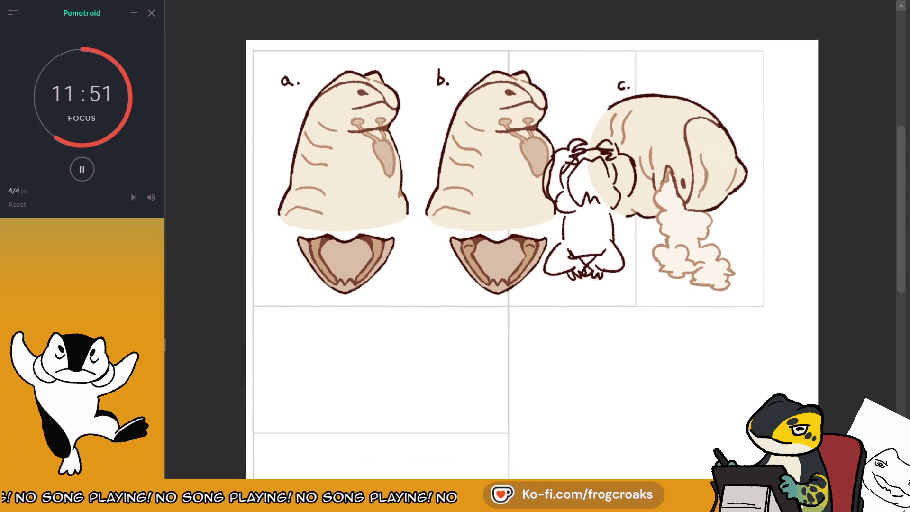
- Drag the rough crouching-creature sketch down below head c
{"action": "left_click_drag", "start_coordinate": [617, 256], "coordinate": [623, 361]}
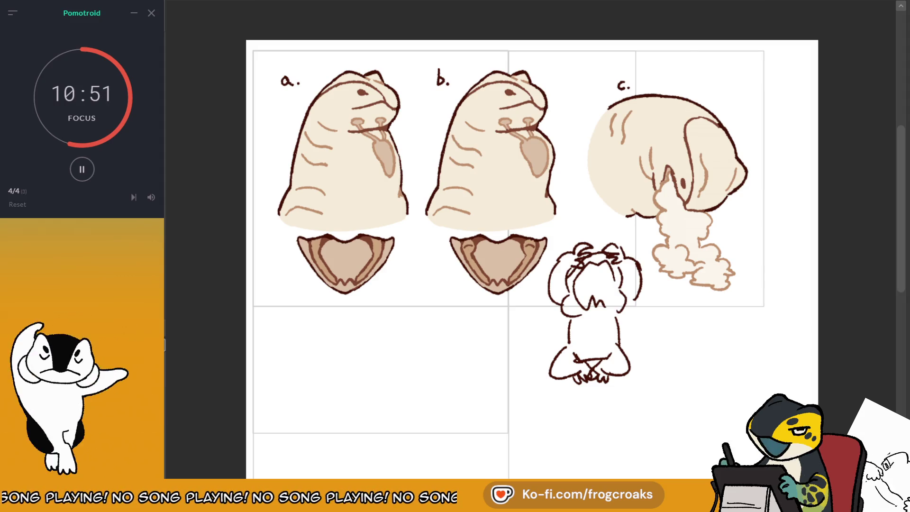
{"action": "key", "text": "Delete"}
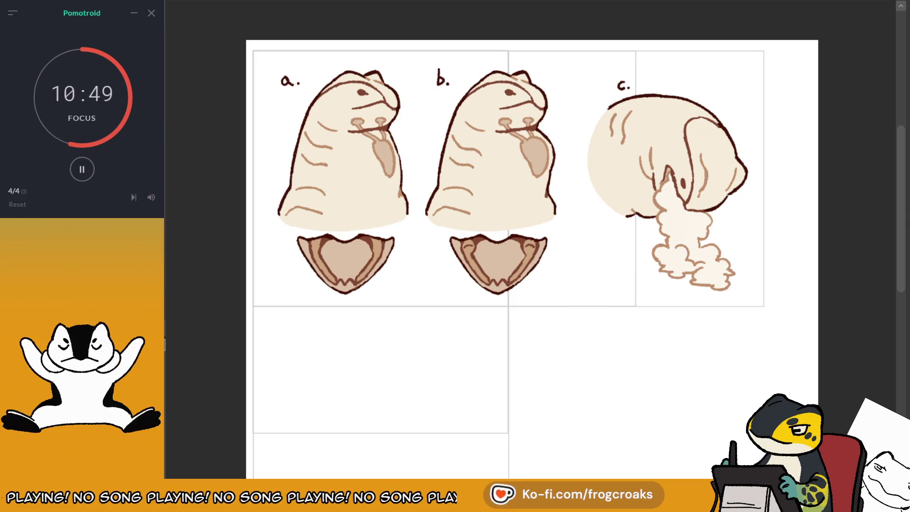
{"action": "key", "text": "ctrl+z"}
{"action": "key", "text": "ctrl+y"}
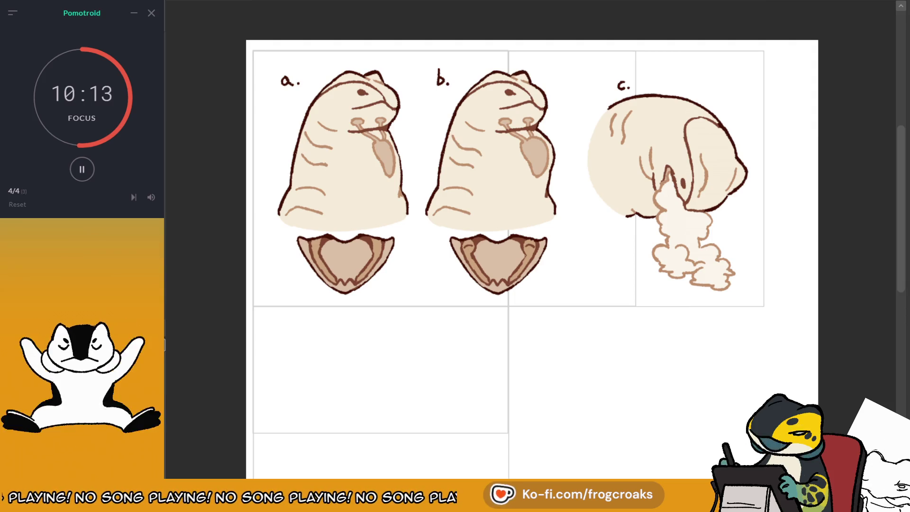
{"action": "key", "text": "ctrl+v"}
{"action": "key", "text": "ctrl+z"}
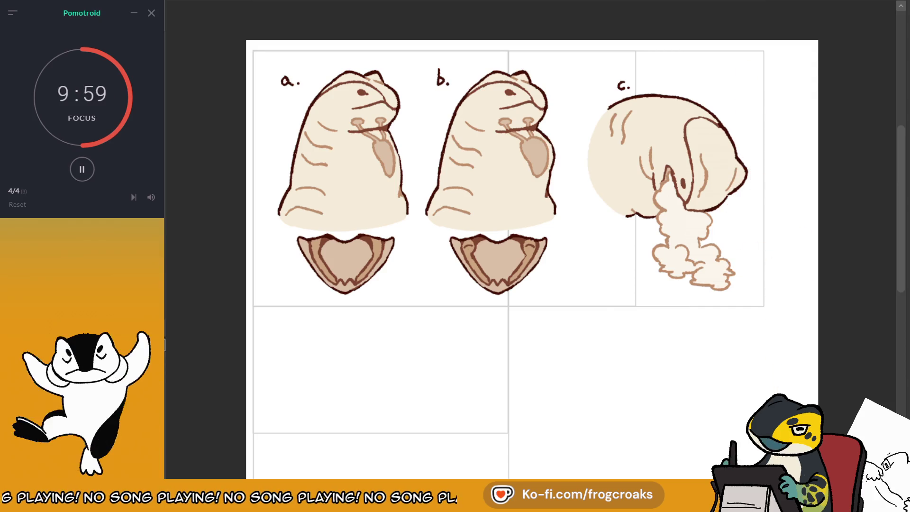
{"action": "key", "text": "ctrl+z"}
{"action": "key", "text": "ctrl+shift+z"}
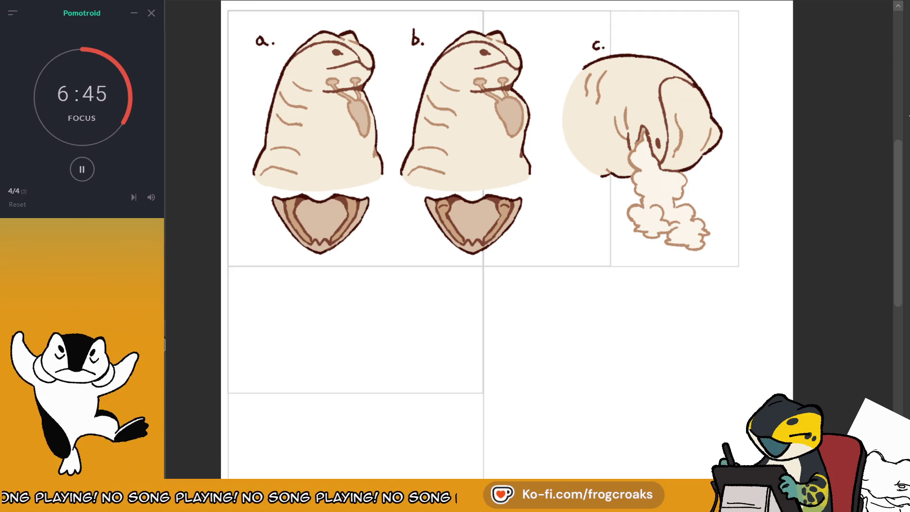
{"action": "mouse_move", "coordinate": [151, 197]}
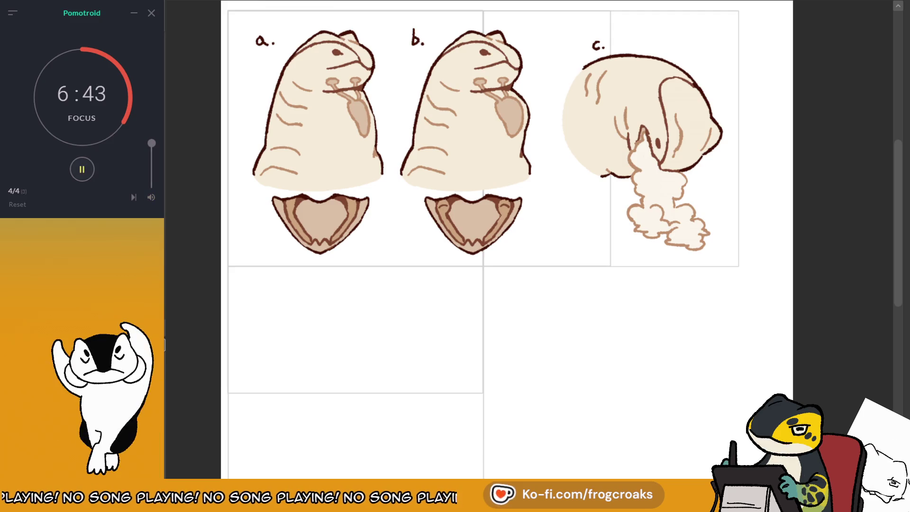
- Pause the focus timer, zoom out slightly, and delete heads a, b and c
{"action": "left_click", "coordinate": [82, 169]}
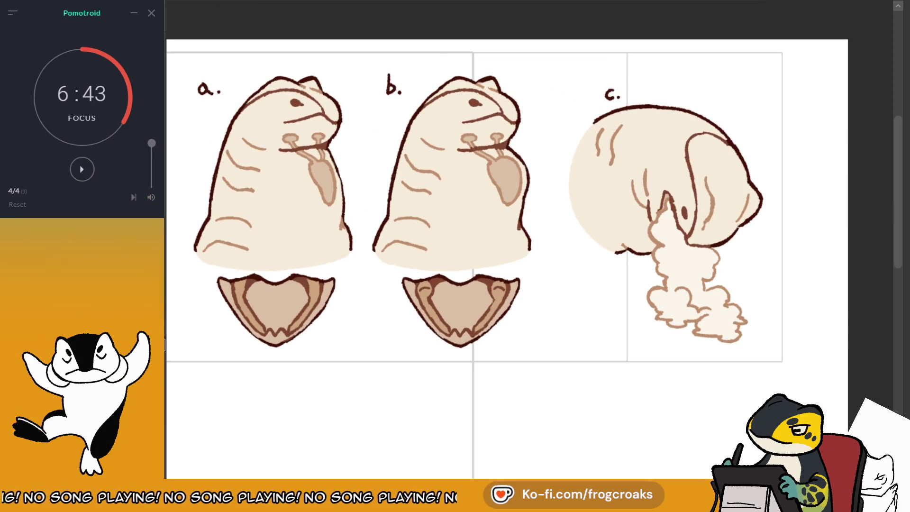
{"action": "key", "text": "ctrl+minus"}
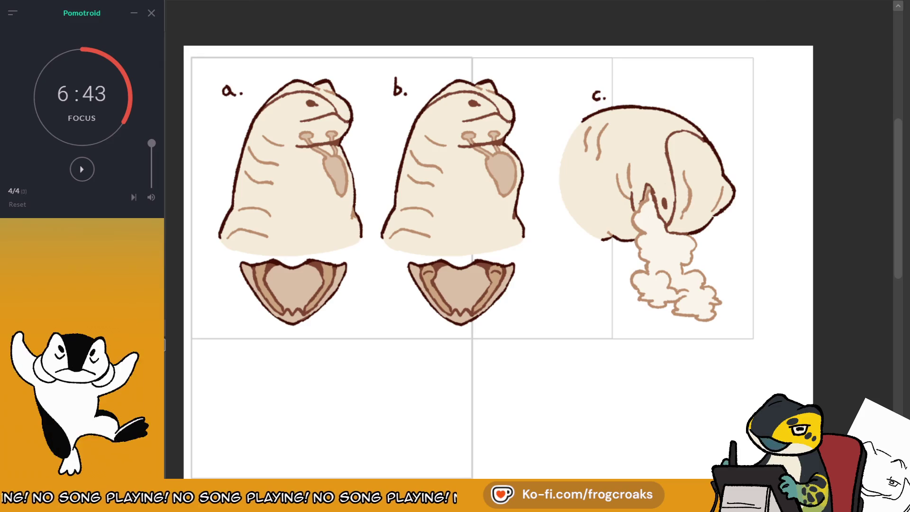
{"action": "key", "text": "Delete"}
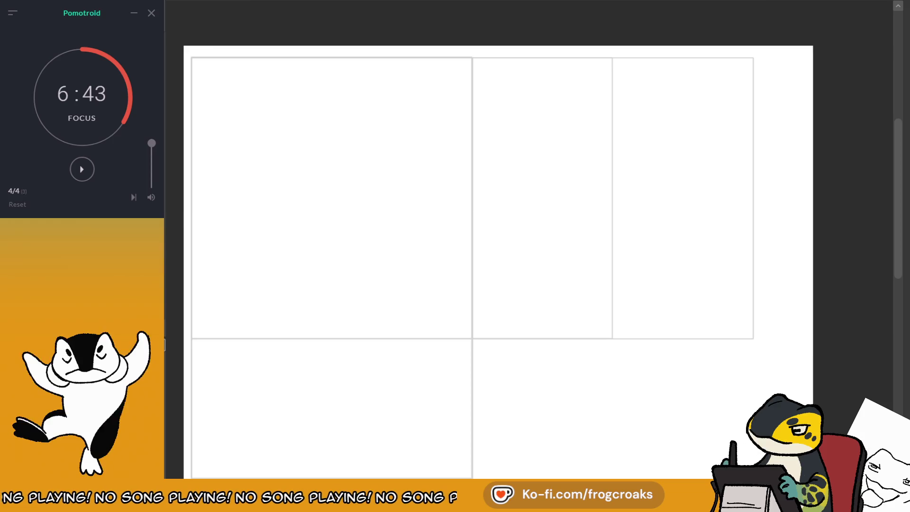
- Restore the creature drawings, then delete the four creature drawings from the panels
{"action": "key", "text": "ctrl+z"}
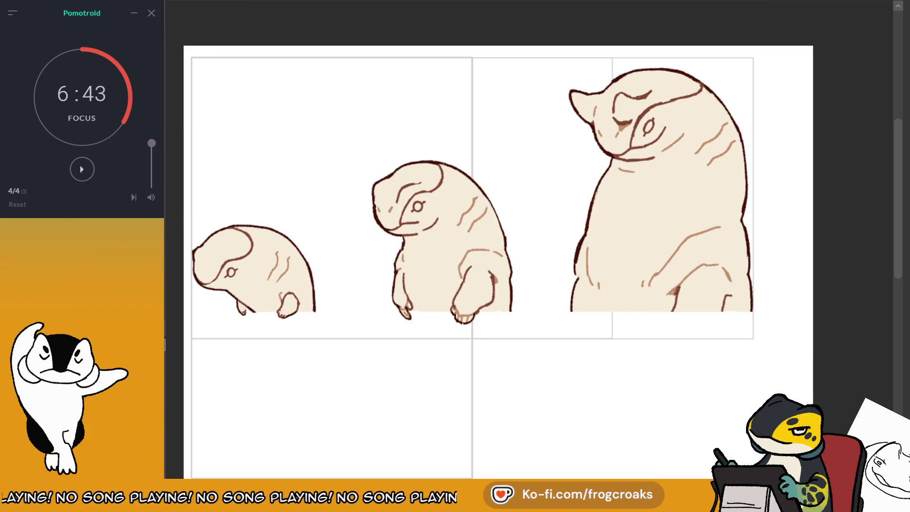
{"action": "key", "text": "Delete"}
{"action": "key", "text": "ctrl+z"}
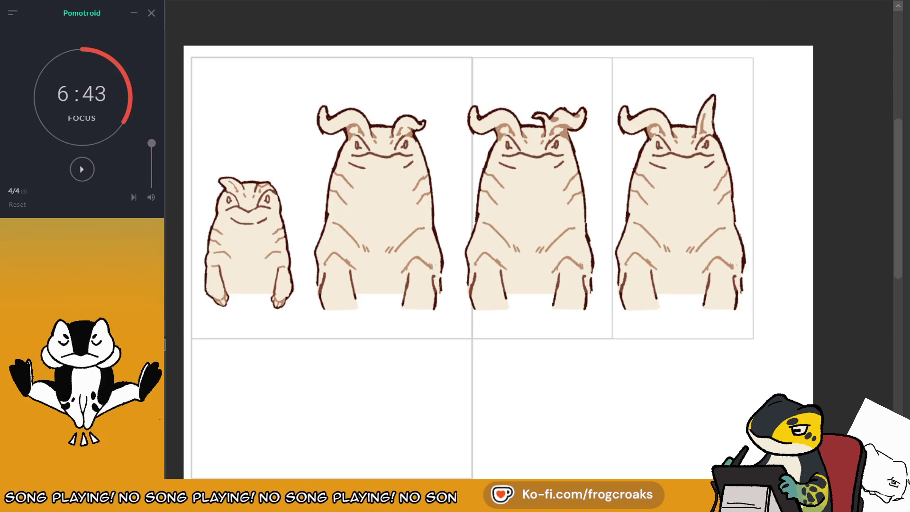
{"action": "key", "text": "Delete"}
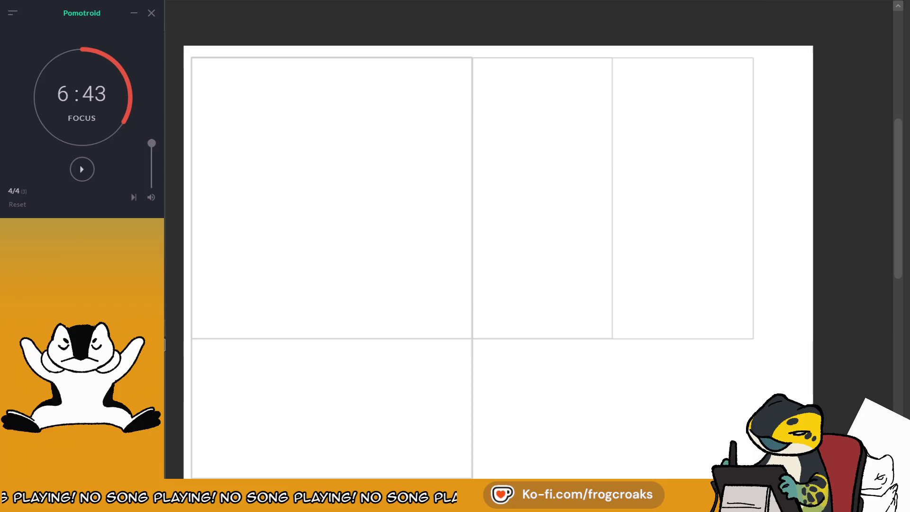
- Paste in and remove the ten creature head studies, then the labelled heads a, b, c
{"action": "key", "text": "ctrl+v"}
{"action": "scroll", "coordinate": [349, 146], "scroll_direction": "down", "scroll_amount": 1}
{"action": "scroll", "coordinate": [778, 321], "scroll_direction": "up", "scroll_amount": 1}
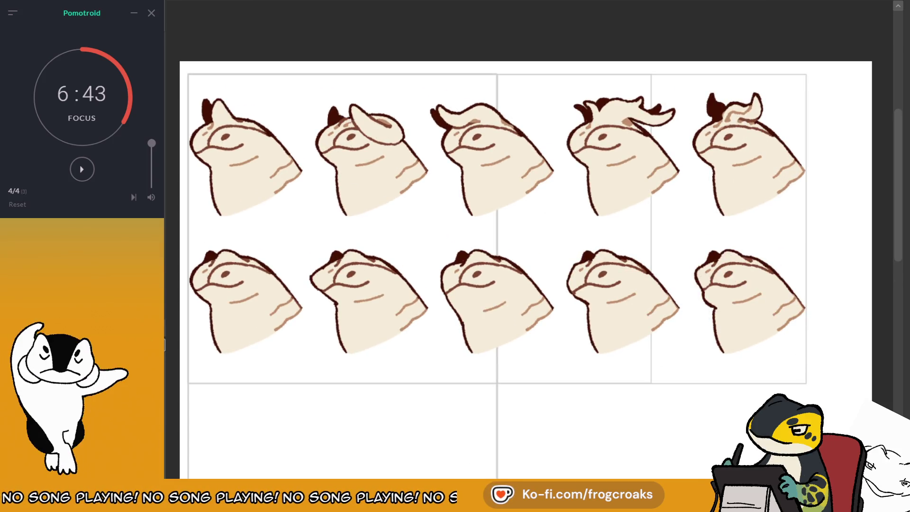
{"action": "key", "text": "Delete"}
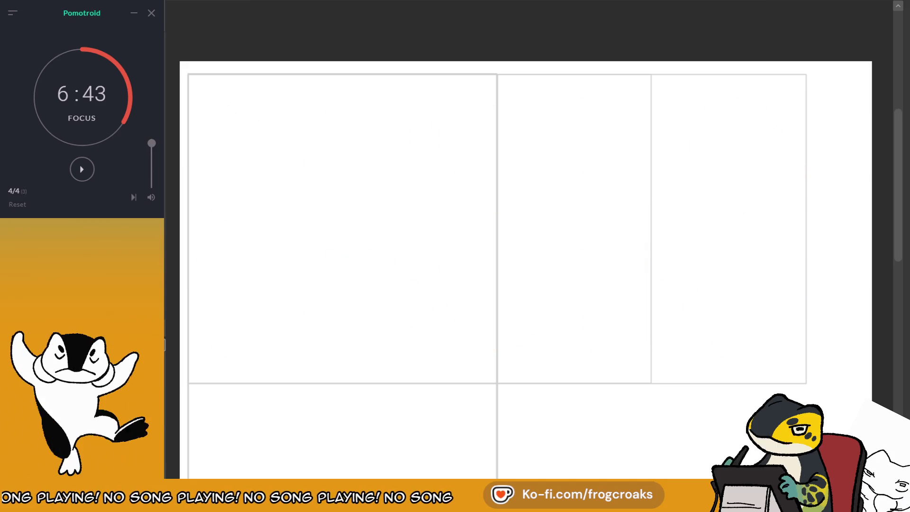
{"action": "key", "text": "ctrl+v"}
{"action": "key", "text": "ctrl+z"}
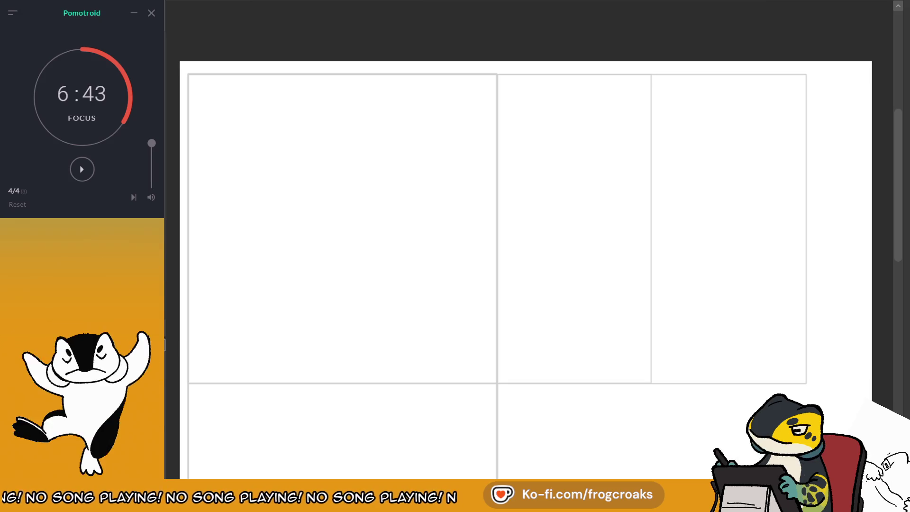
- Paste in and remove the four open-mouthed heads, then the eye sketches and boat images
{"action": "key", "text": "ctrl+v"}
{"action": "scroll", "coordinate": [687, 177], "scroll_direction": "up", "scroll_amount": 3}
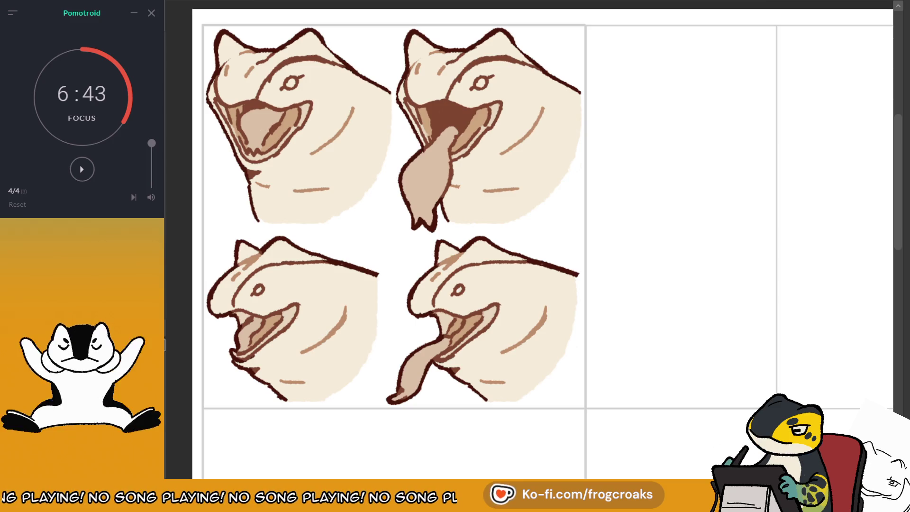
{"action": "key", "text": "ctrl+z"}
{"action": "key", "text": "ctrl+v"}
{"action": "scroll", "coordinate": [545, 57], "scroll_direction": "up", "scroll_amount": 2}
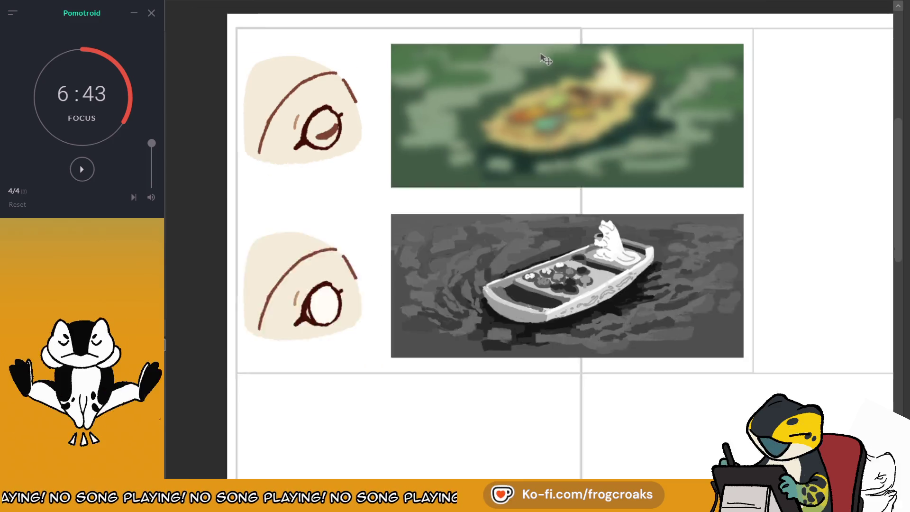
{"action": "key", "text": "ctrl+z"}
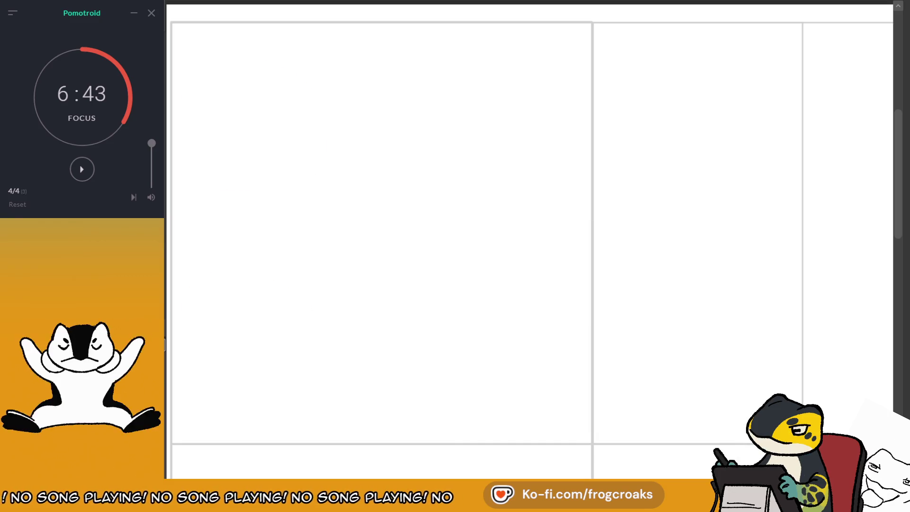
- Paste in and remove the four standing creature figures, then bring in the speech-bubble frog
{"action": "key", "text": "ctrl+v"}
{"action": "scroll", "coordinate": [546, 234], "scroll_direction": "down", "scroll_amount": 3}
{"action": "scroll", "coordinate": [545, 235], "scroll_direction": "up", "scroll_amount": 2}
{"action": "scroll", "coordinate": [545, 234], "scroll_direction": "up", "scroll_amount": 1}
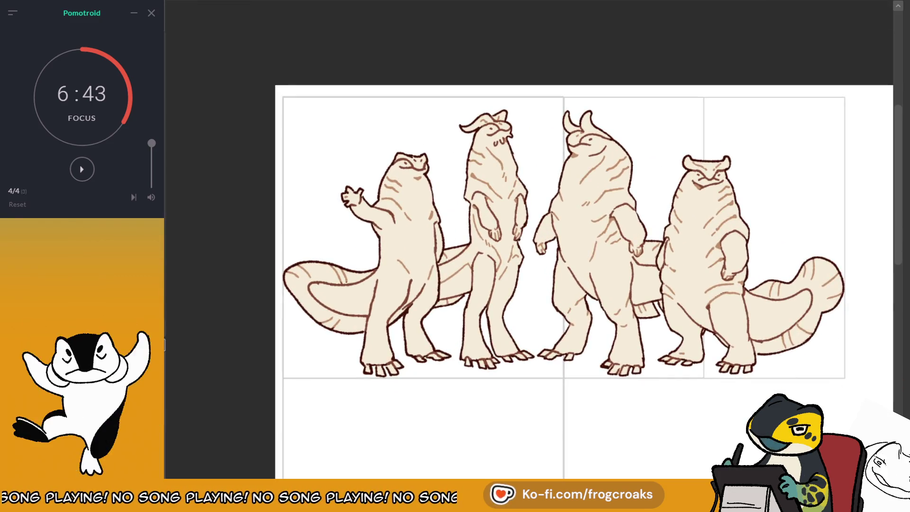
{"action": "key", "text": "ctrl+z"}
{"action": "key", "text": "ctrl+v"}
{"action": "scroll", "coordinate": [636, 331], "scroll_direction": "up", "scroll_amount": 2}
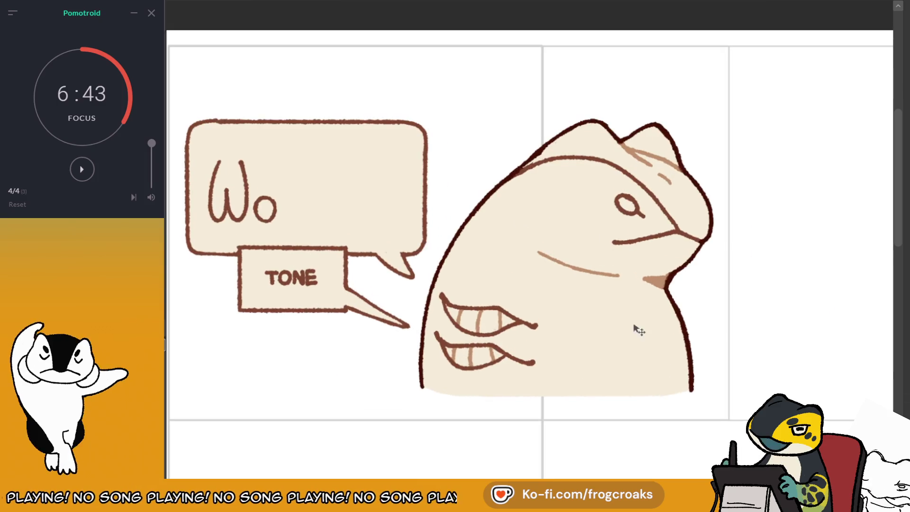
{"action": "scroll", "coordinate": [285, 203], "scroll_direction": "down", "scroll_amount": 2}
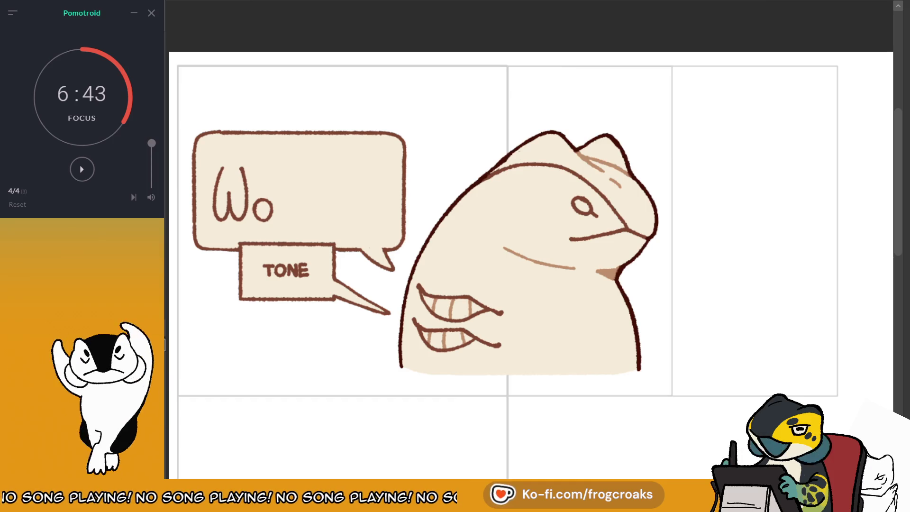
- Step past the life-stage, top-down and hand-and-foot sheets to the a, b, c head-variants sheet
{"action": "key", "text": "ctrl+z"}
{"action": "key", "text": "ctrl+z"}
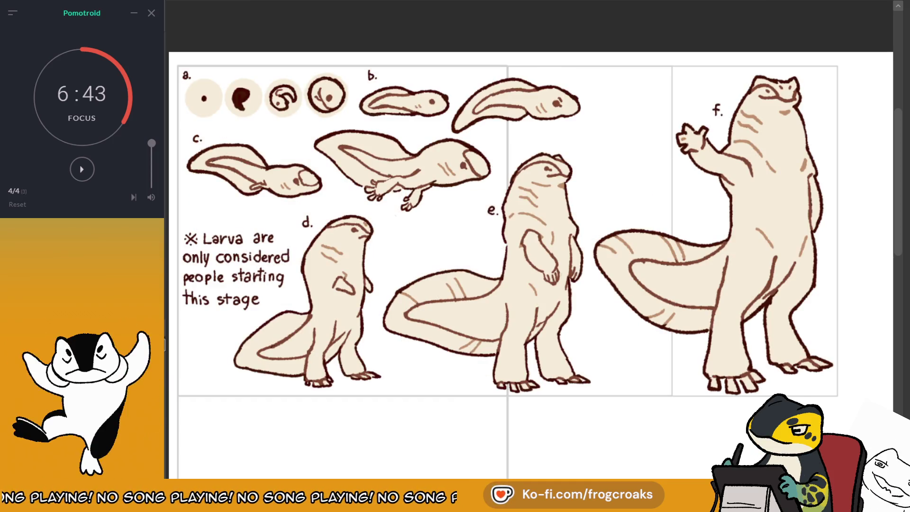
{"action": "key", "text": "ctrl+z"}
{"action": "key", "text": "ctrl+z"}
{"action": "scroll", "coordinate": [186, 177], "scroll_direction": "left", "scroll_amount": 3}
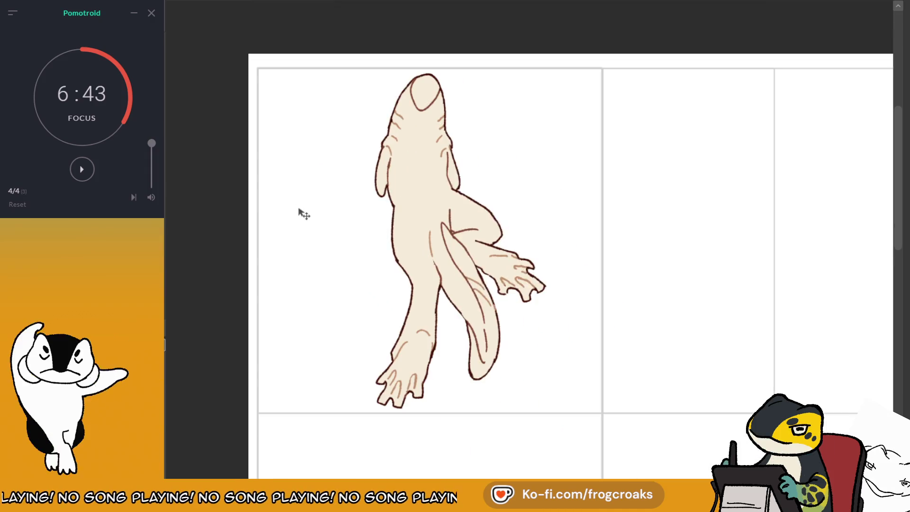
{"action": "key", "text": "ctrl+z"}
{"action": "key", "text": "ctrl+z"}
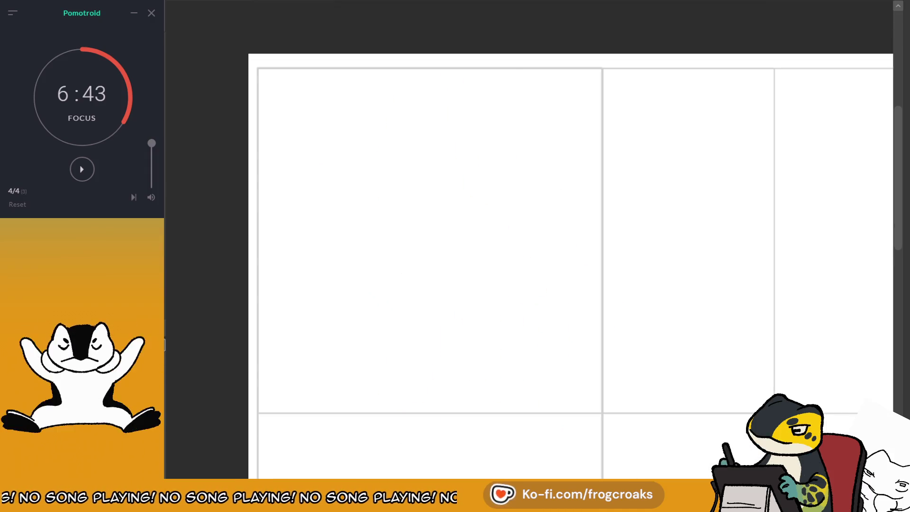
{"action": "scroll", "coordinate": [452, 192], "scroll_direction": "down", "scroll_amount": 2}
{"action": "scroll", "coordinate": [456, 195], "scroll_direction": "up", "scroll_amount": 2}
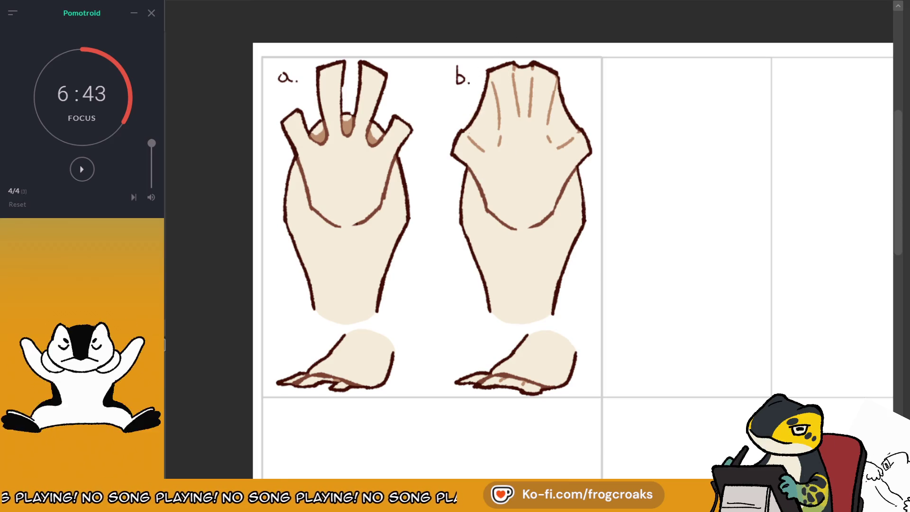
{"action": "key", "text": "ctrl+Tab"}
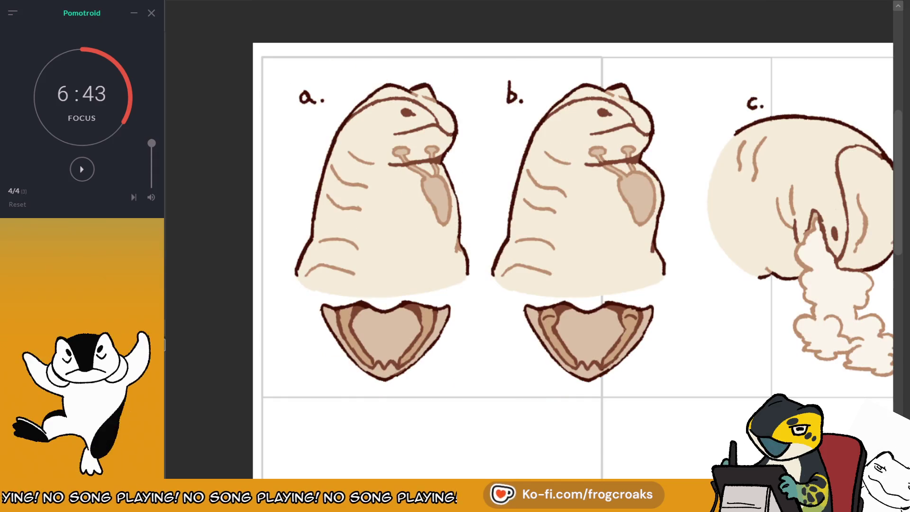
{"action": "scroll", "coordinate": [649, 246], "scroll_direction": "down", "scroll_amount": 3}
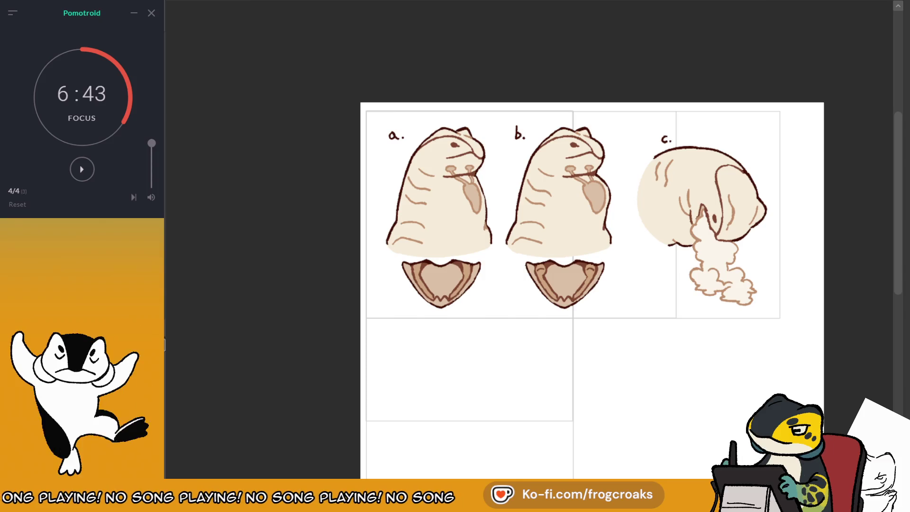
{"action": "scroll", "coordinate": [820, 173], "scroll_direction": "up", "scroll_amount": 1}
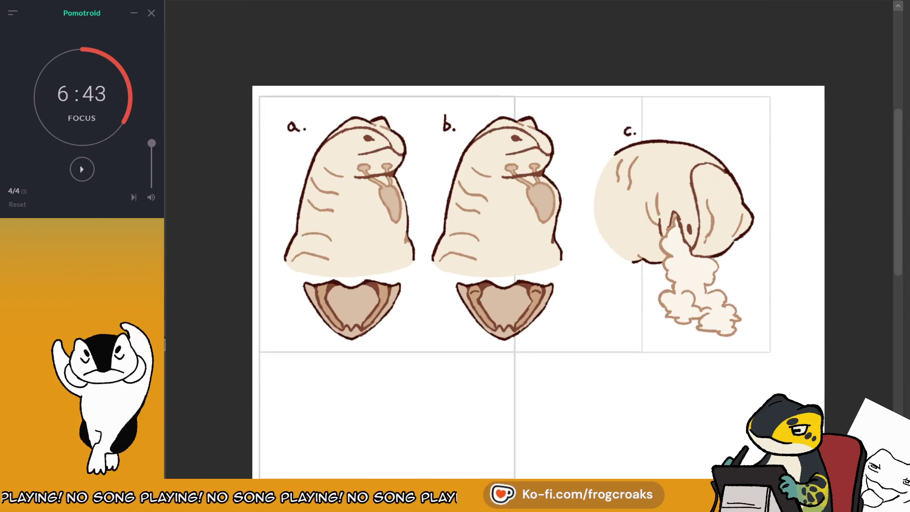
{"action": "scroll", "coordinate": [613, 153], "scroll_direction": "up", "scroll_amount": 1}
{"action": "scroll", "coordinate": [613, 153], "scroll_direction": "down", "scroll_amount": 1}
{"action": "scroll", "coordinate": [613, 153], "scroll_direction": "up", "scroll_amount": 1}
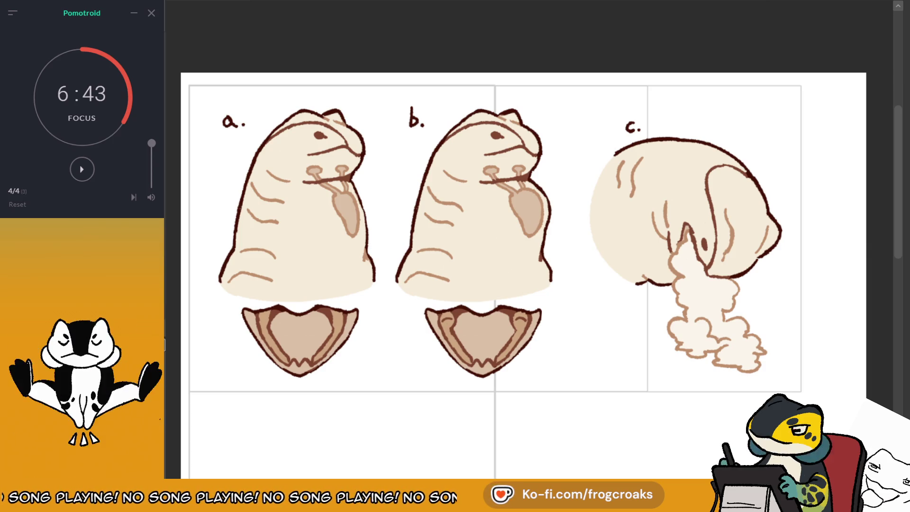
- Inspect the creature line-sketch canvas, then switch back to the coloured worm-head sheet
{"action": "scroll", "coordinate": [478, 97], "scroll_direction": "down", "scroll_amount": 5}
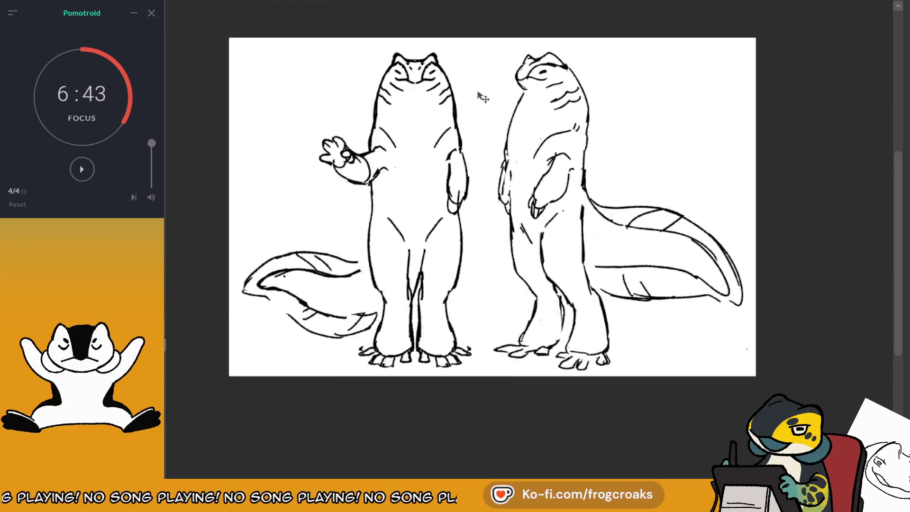
{"action": "scroll", "coordinate": [481, 96], "scroll_direction": "up", "scroll_amount": 2}
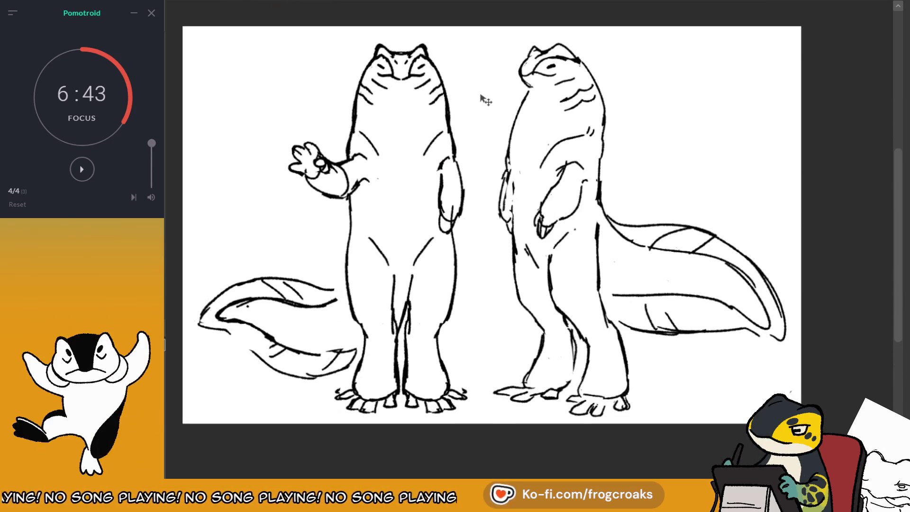
{"action": "scroll", "coordinate": [481, 96], "scroll_direction": "down", "scroll_amount": 1}
{"action": "scroll", "coordinate": [372, 93], "scroll_direction": "up", "scroll_amount": 1}
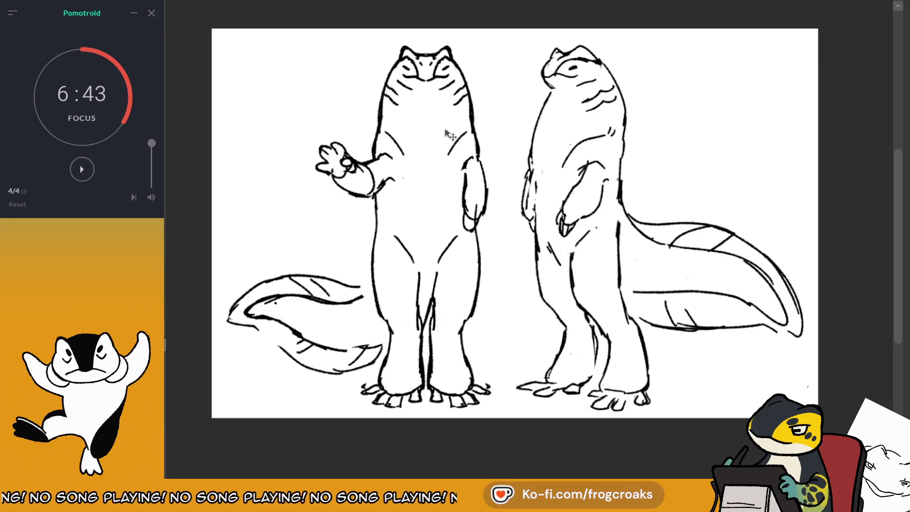
{"action": "left_click", "coordinate": [192, 3]}
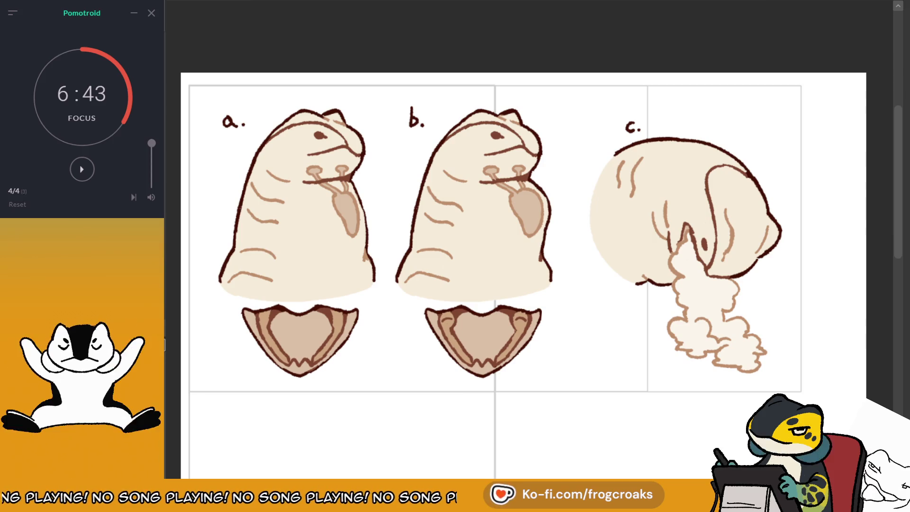
{"action": "scroll", "coordinate": [806, 348], "scroll_direction": "down", "scroll_amount": 1}
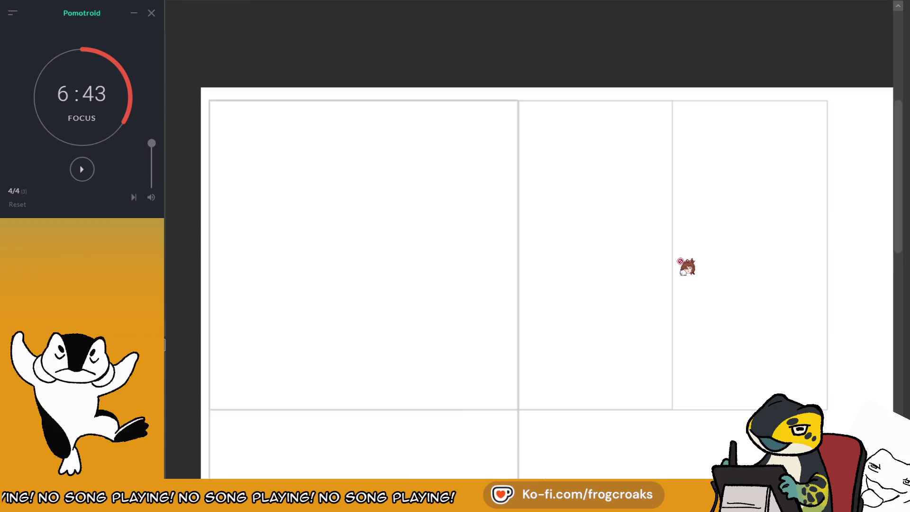
{"action": "scroll", "coordinate": [686, 267], "scroll_direction": "up", "scroll_amount": 1}
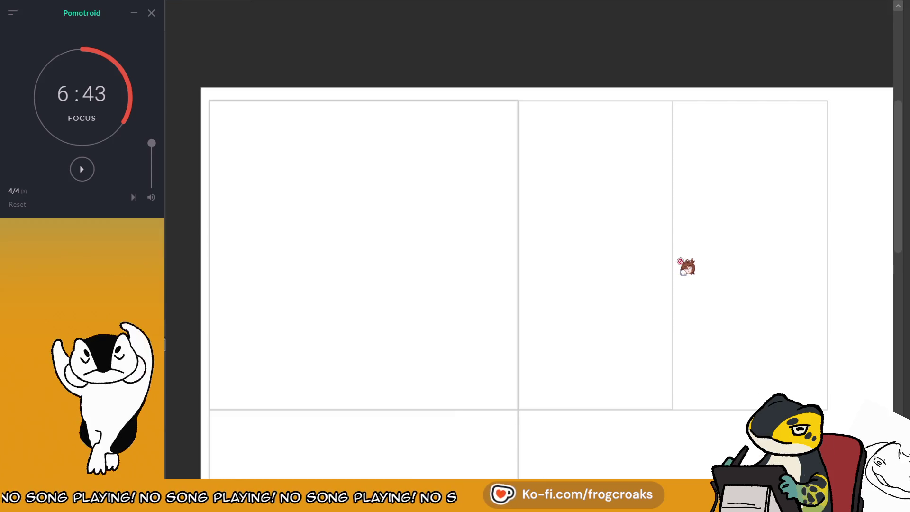
{"action": "scroll", "coordinate": [526, 264], "scroll_direction": "down", "scroll_amount": 1}
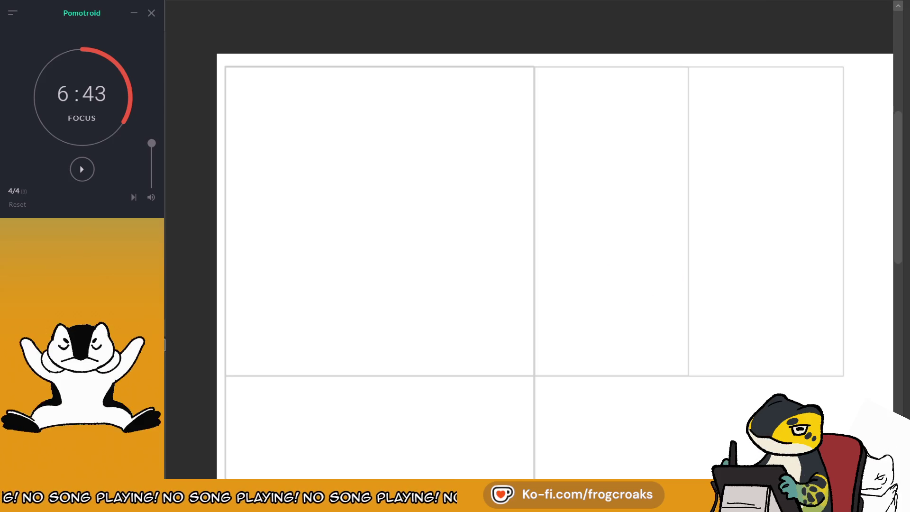
- Sketch the head's oval outline, wavy mouth line and inner face arcs in the top-left panel
{"action": "left_click_drag", "start_coordinate": [451, 150], "coordinate": [426, 211]}
{"action": "key", "text": "ctrl+z"}
{"action": "mouse_move", "coordinate": [482, 138]}
{"action": "left_mouse_down"}
{"action": "mouse_move", "coordinate": [405, 193]}
{"action": "mouse_move", "coordinate": [488, 141]}
{"action": "mouse_move", "coordinate": [469, 144]}
{"action": "left_mouse_up"}
{"action": "left_click_drag", "start_coordinate": [417, 190], "coordinate": [490, 198]}
{"action": "key", "text": "ctrl+z"}
{"action": "key", "text": "ctrl+z"}
{"action": "mouse_move", "coordinate": [422, 194]}
{"action": "left_mouse_down"}
{"action": "mouse_move", "coordinate": [516, 185]}
{"action": "mouse_move", "coordinate": [506, 204]}
{"action": "left_mouse_up"}
{"action": "left_click_drag", "start_coordinate": [420, 183], "coordinate": [423, 199]}
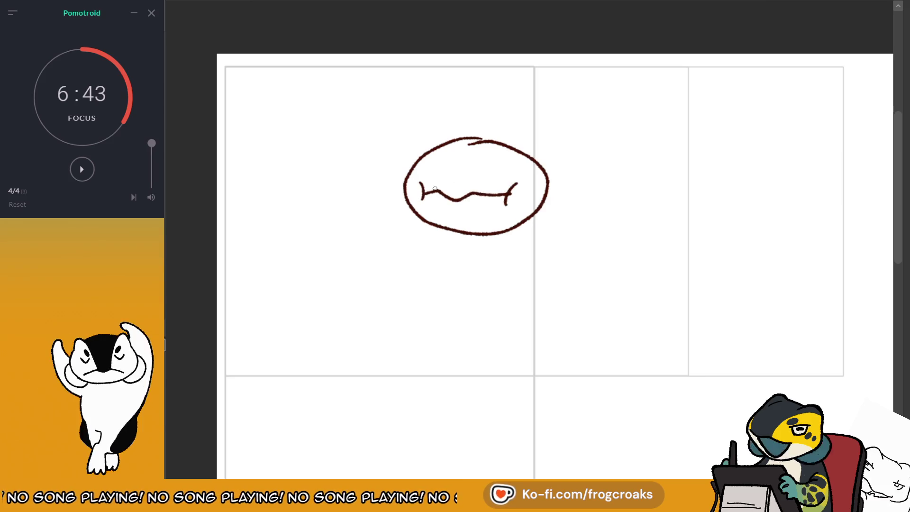
{"action": "left_click_drag", "start_coordinate": [439, 144], "coordinate": [431, 186]}
{"action": "mouse_move", "coordinate": [502, 146]}
{"action": "left_mouse_down"}
{"action": "mouse_move", "coordinate": [472, 192]}
{"action": "mouse_move", "coordinate": [534, 156]}
{"action": "mouse_move", "coordinate": [531, 148]}
{"action": "left_mouse_up"}
- Add the eye, ears, neck and body lines and three small circles, and rework the head outlines
{"action": "left_click_drag", "start_coordinate": [458, 139], "coordinate": [422, 142]}
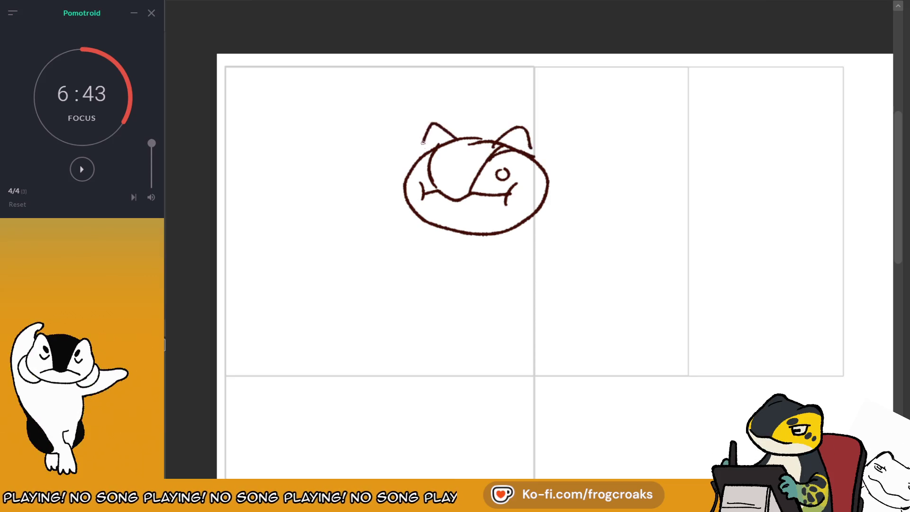
{"action": "left_click_drag", "start_coordinate": [535, 146], "coordinate": [579, 221]}
{"action": "mouse_move", "coordinate": [404, 192]}
{"action": "left_mouse_down"}
{"action": "mouse_move", "coordinate": [421, 225]}
{"action": "mouse_move", "coordinate": [425, 283]}
{"action": "left_mouse_up"}
{"action": "left_click_drag", "start_coordinate": [414, 219], "coordinate": [416, 290]}
{"action": "key", "text": "ctrl+z"}
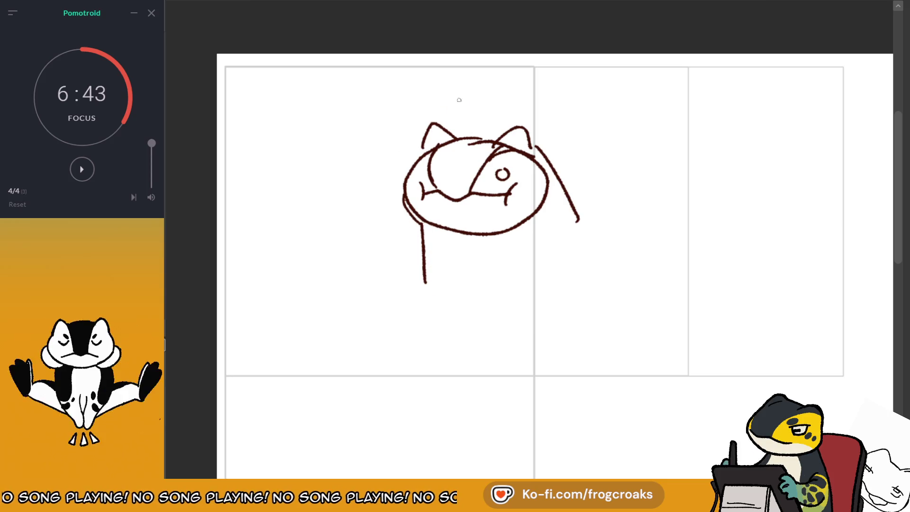
{"action": "left_click_drag", "start_coordinate": [364, 106], "coordinate": [401, 103]}
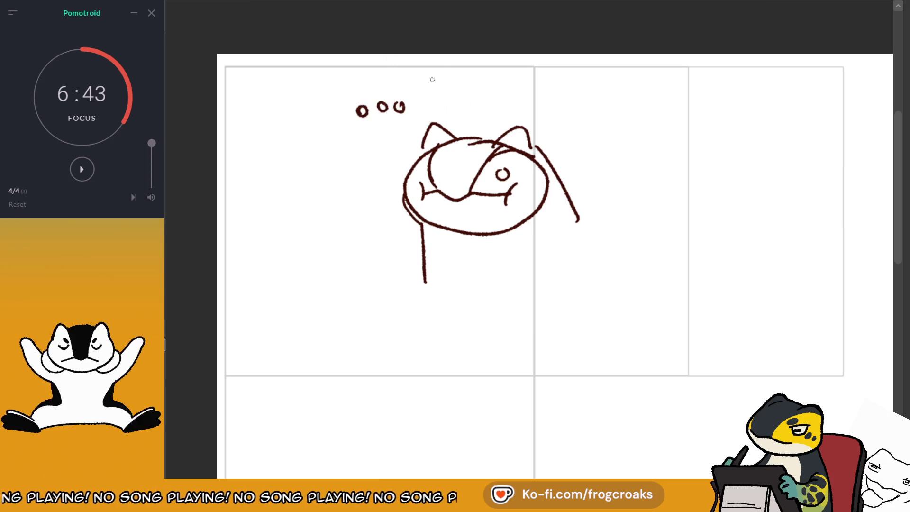
{"action": "left_click_drag", "start_coordinate": [412, 159], "coordinate": [417, 219]}
{"action": "mouse_move", "coordinate": [493, 234]}
{"action": "left_mouse_down"}
{"action": "mouse_move", "coordinate": [545, 195]}
{"action": "mouse_move", "coordinate": [530, 222]}
{"action": "left_mouse_up"}
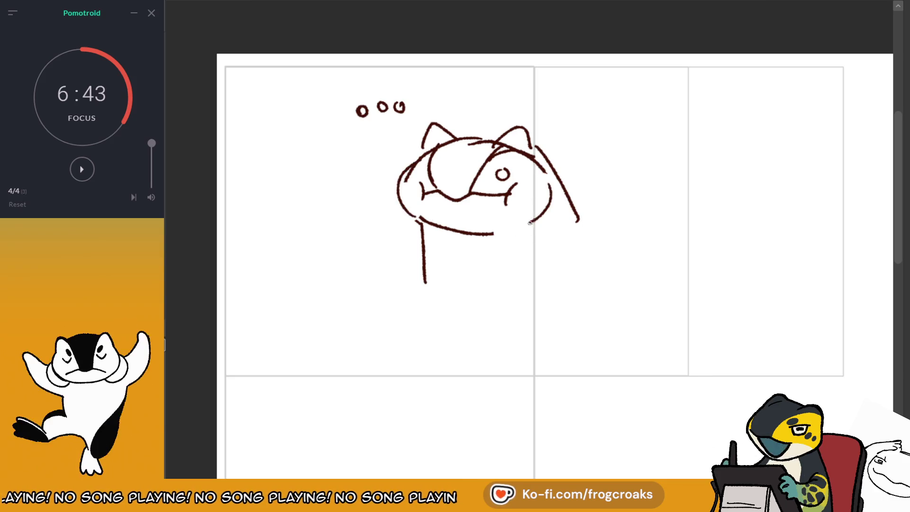
{"action": "mouse_move", "coordinate": [550, 186]}
{"action": "left_mouse_down"}
{"action": "mouse_move", "coordinate": [530, 223]}
{"action": "mouse_move", "coordinate": [421, 221]}
{"action": "mouse_move", "coordinate": [469, 239]}
{"action": "left_mouse_up"}
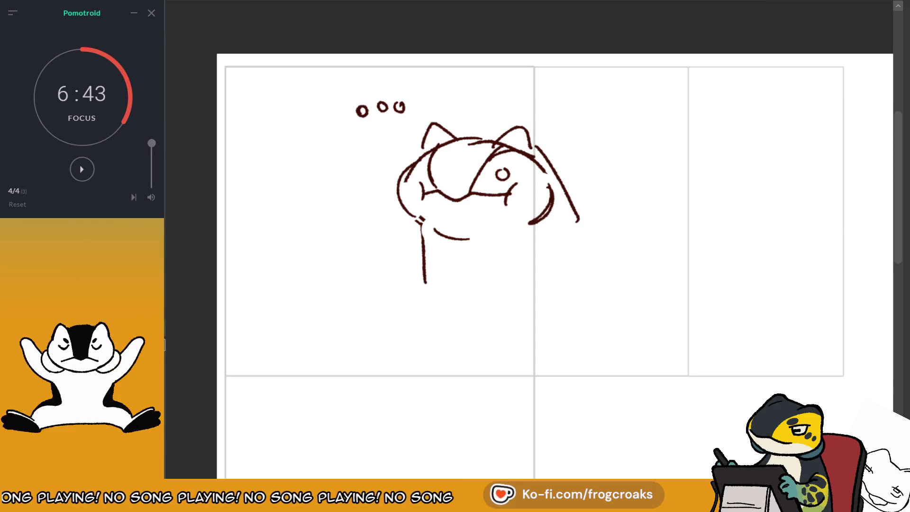
- Erase the long straight stroke, redraw the neck as a curve, and redo the left head outline
{"action": "mouse_move", "coordinate": [554, 187]}
{"action": "left_mouse_down"}
{"action": "mouse_move", "coordinate": [538, 158]}
{"action": "mouse_move", "coordinate": [579, 211]}
{"action": "mouse_move", "coordinate": [562, 182]}
{"action": "left_mouse_up"}
{"action": "key", "text": "ctrl+z"}
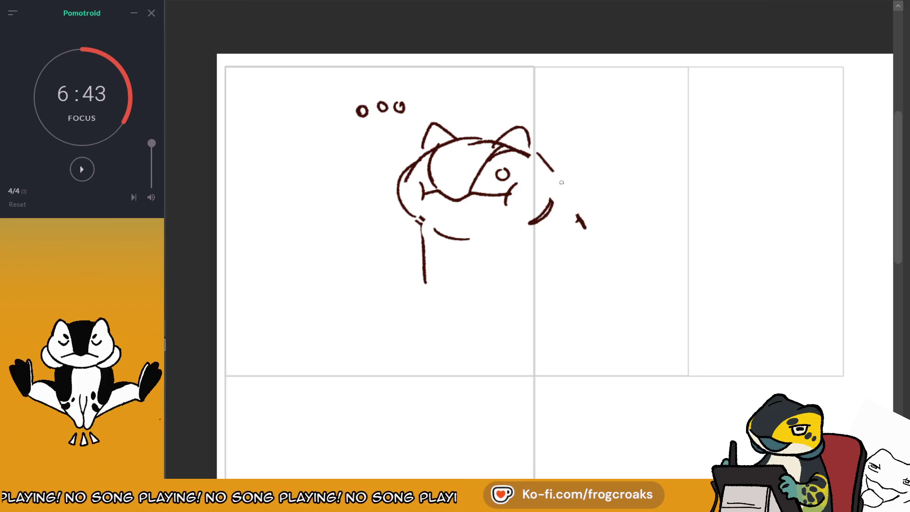
{"action": "key", "text": "e"}
{"action": "left_click_drag", "start_coordinate": [531, 152], "coordinate": [588, 232]}
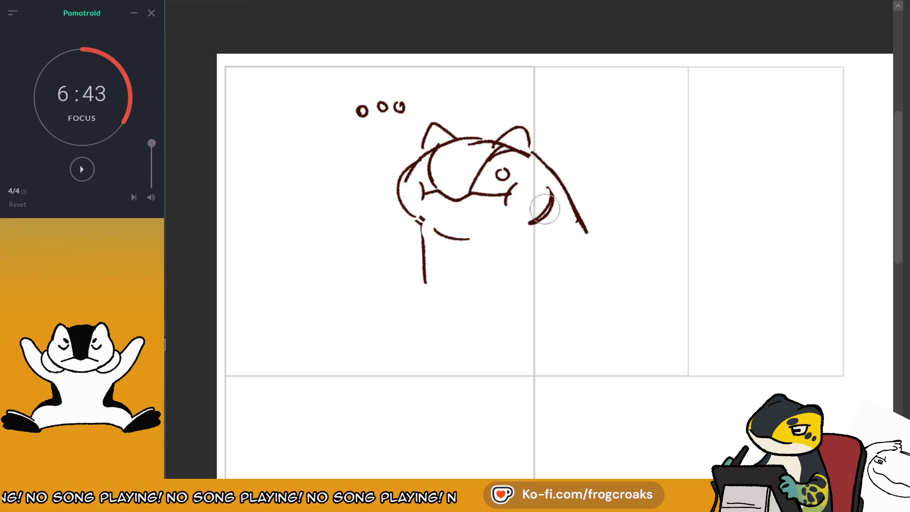
{"action": "left_click_drag", "start_coordinate": [550, 199], "coordinate": [533, 220]}
{"action": "left_click_drag", "start_coordinate": [539, 184], "coordinate": [534, 221]}
{"action": "mouse_move", "coordinate": [398, 175]}
{"action": "left_mouse_down"}
{"action": "mouse_move", "coordinate": [401, 204]}
{"action": "mouse_move", "coordinate": [392, 190]}
{"action": "mouse_move", "coordinate": [413, 209]}
{"action": "mouse_move", "coordinate": [417, 170]}
{"action": "mouse_move", "coordinate": [400, 188]}
{"action": "mouse_move", "coordinate": [417, 220]}
{"action": "mouse_move", "coordinate": [480, 232]}
{"action": "mouse_move", "coordinate": [460, 253]}
{"action": "mouse_move", "coordinate": [472, 242]}
{"action": "mouse_move", "coordinate": [456, 244]}
{"action": "left_mouse_up"}
- Clean up stray strokes under the head and add a curved ridge line below the neck
{"action": "key", "text": "ctrl+z"}
{"action": "key", "text": "ctrl+z"}
{"action": "left_click", "coordinate": [435, 248]}
{"action": "key", "text": "ctrl+z"}
{"action": "key", "text": "ctrl+z"}
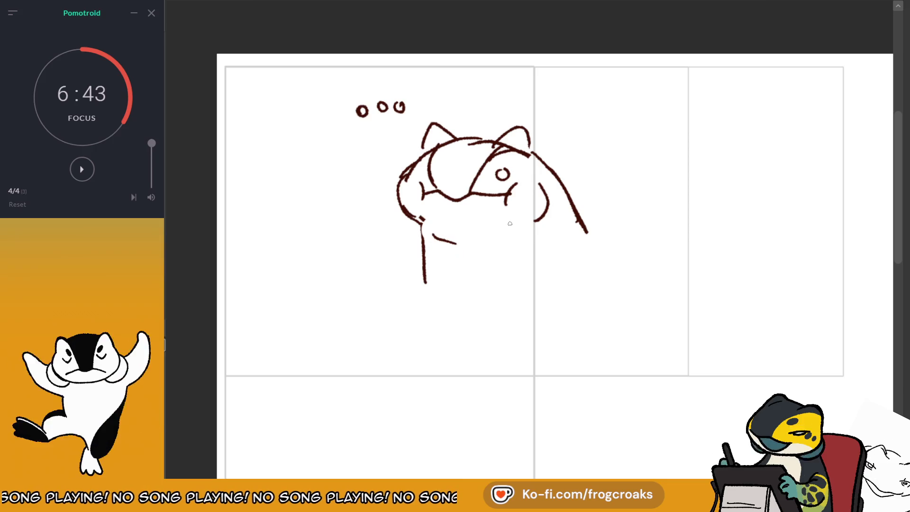
{"action": "mouse_move", "coordinate": [543, 263]}
{"action": "left_mouse_down"}
{"action": "mouse_move", "coordinate": [576, 235]}
{"action": "mouse_move", "coordinate": [539, 269]}
{"action": "mouse_move", "coordinate": [588, 246]}
{"action": "left_mouse_up"}
{"action": "key", "text": "ctrl+z"}
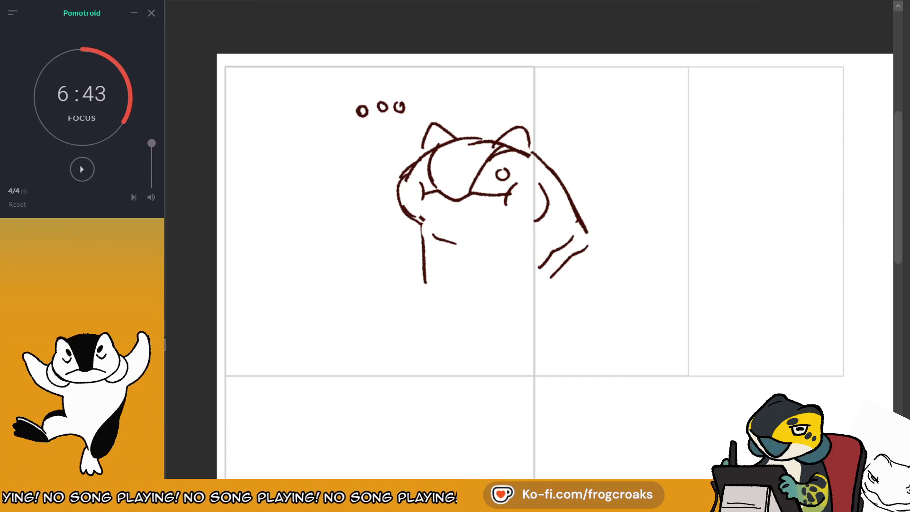
- Bring in the open-mouthed head, small figures and body sketches, moving the body into the top-left panel
{"action": "key", "text": "ctrl+z"}
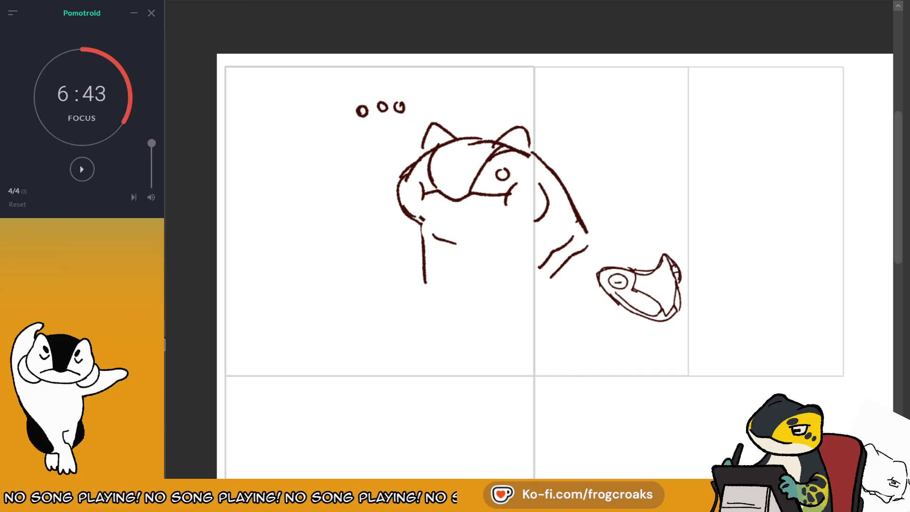
{"action": "key", "text": "ctrl+z"}
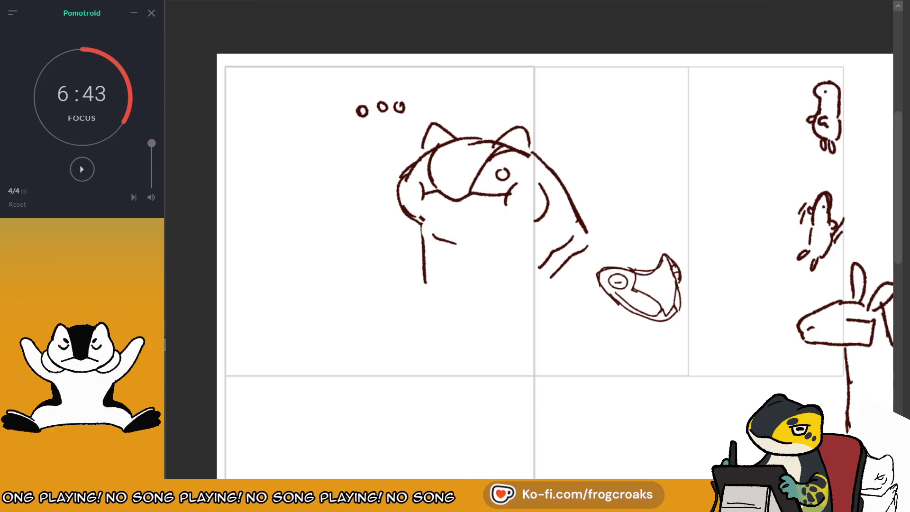
{"action": "key", "text": "ctrl+z"}
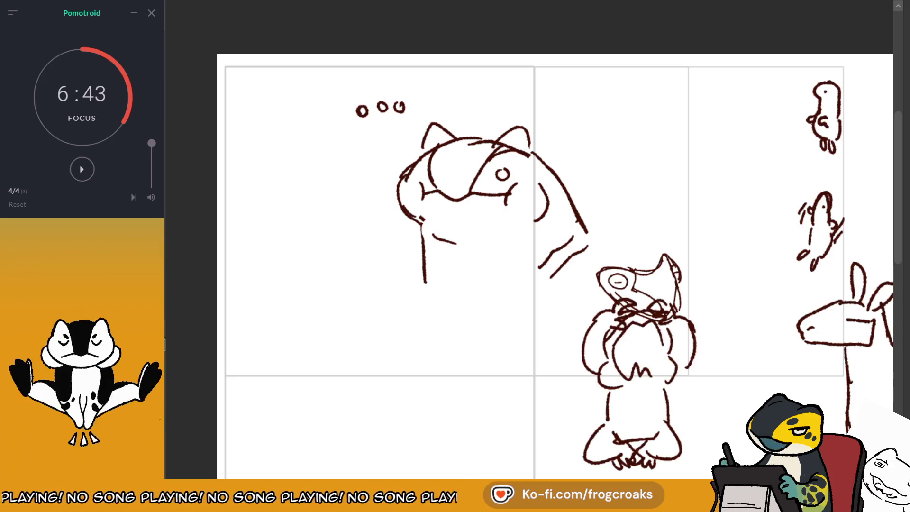
{"action": "mouse_move", "coordinate": [666, 391]}
{"action": "left_mouse_down"}
{"action": "mouse_move", "coordinate": [605, 398]}
{"action": "mouse_move", "coordinate": [356, 331]}
{"action": "mouse_move", "coordinate": [365, 265]}
{"action": "left_mouse_up"}
- Fit the whole page in view and hide all the rough sketch strokes
{"action": "key", "text": "ctrl+0"}
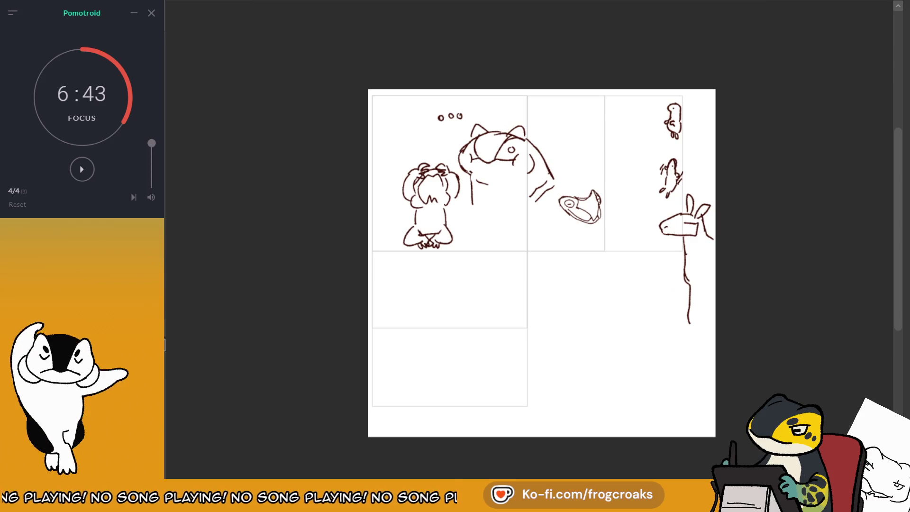
{"action": "scroll", "coordinate": [702, 127], "scroll_direction": "up", "scroll_amount": 3}
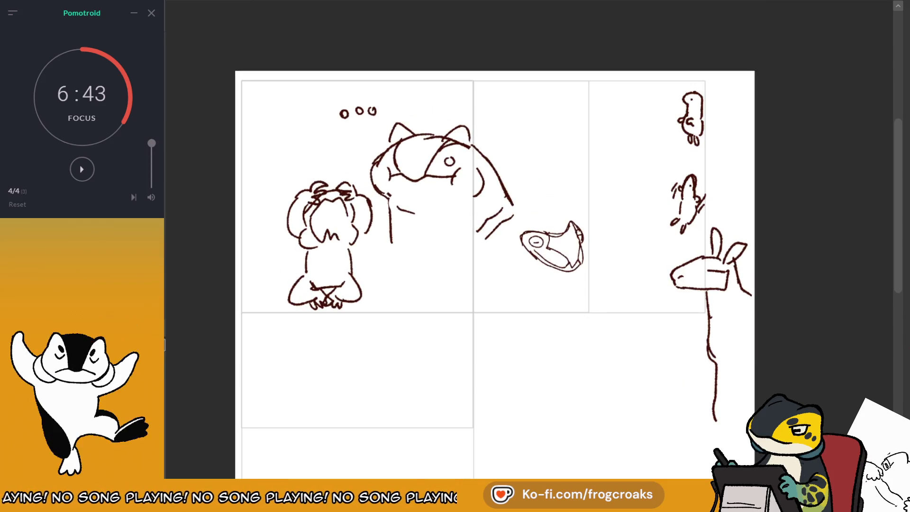
{"action": "key", "text": "Delete"}
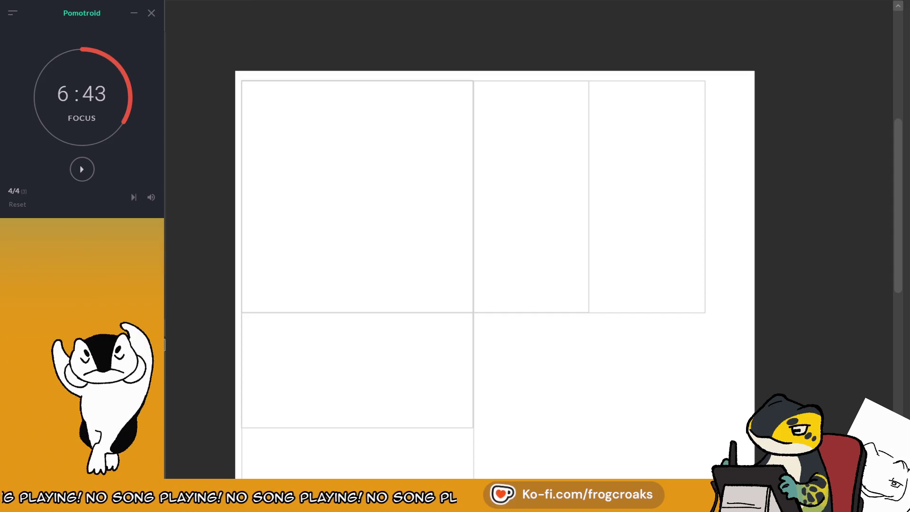
{"action": "scroll", "coordinate": [519, 175], "scroll_direction": "down", "scroll_amount": 2}
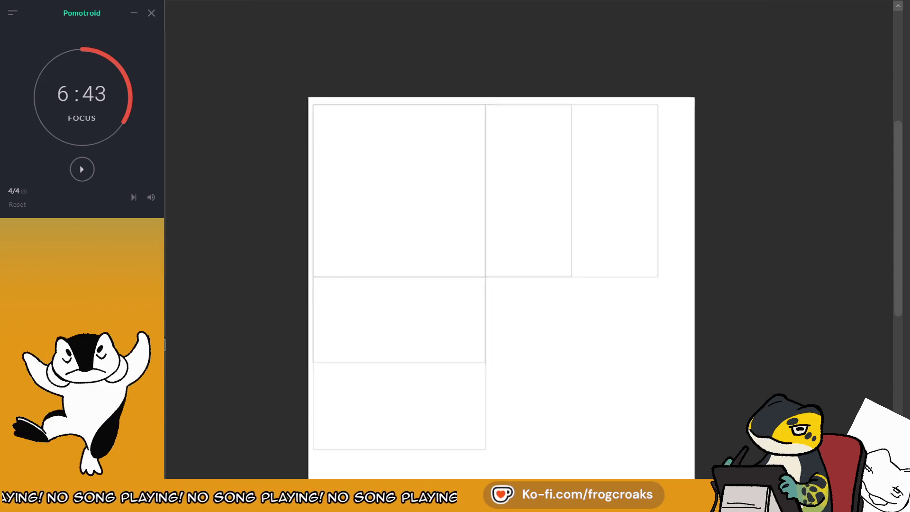
{"action": "scroll", "coordinate": [516, 180], "scroll_direction": "up", "scroll_amount": 2}
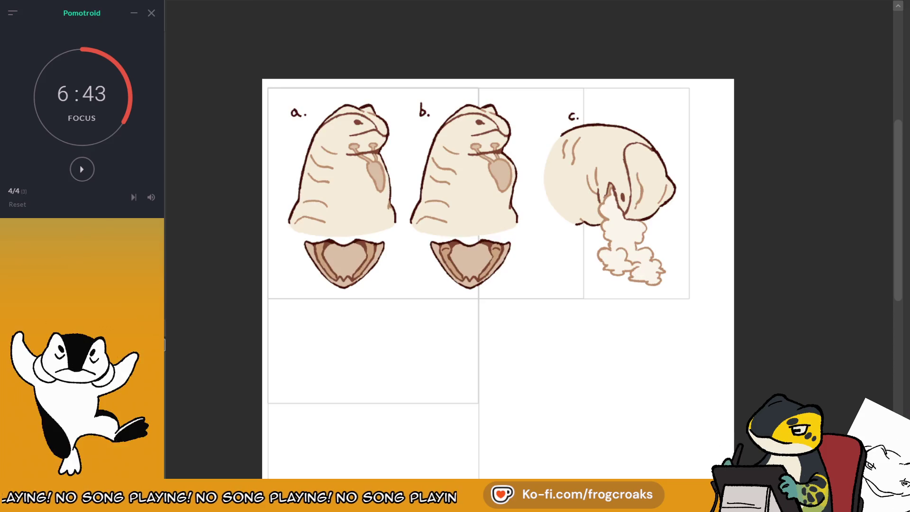
- Zoom the canvas in and back out to view coloured worm heads a, b and c
{"action": "scroll", "coordinate": [680, 202], "scroll_direction": "up", "scroll_amount": 2}
{"action": "scroll", "coordinate": [576, 202], "scroll_direction": "down", "scroll_amount": 1}
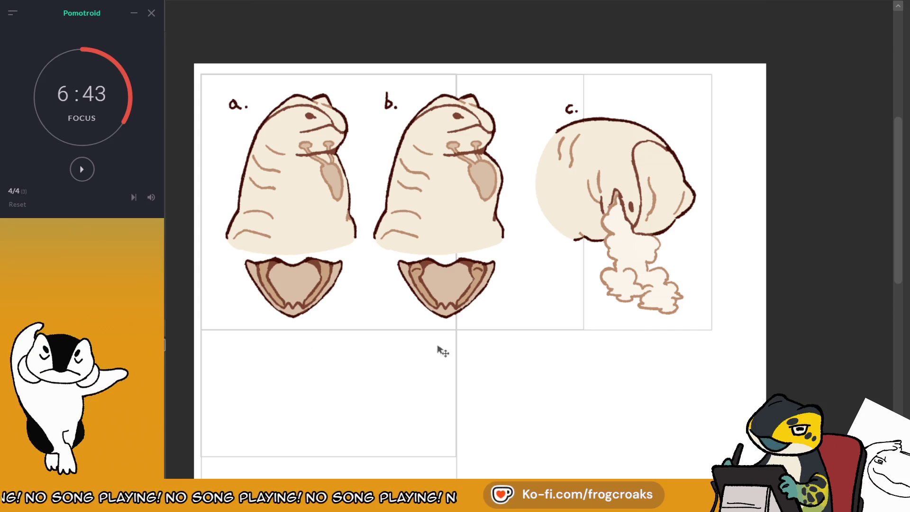
{"action": "scroll", "coordinate": [640, 284], "scroll_direction": "down", "scroll_amount": 1}
{"action": "scroll", "coordinate": [356, 188], "scroll_direction": "up", "scroll_amount": 2}
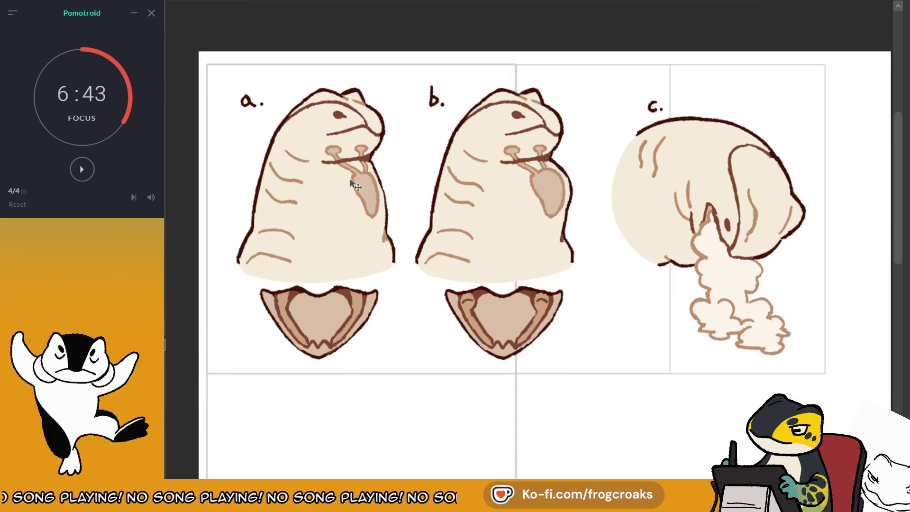